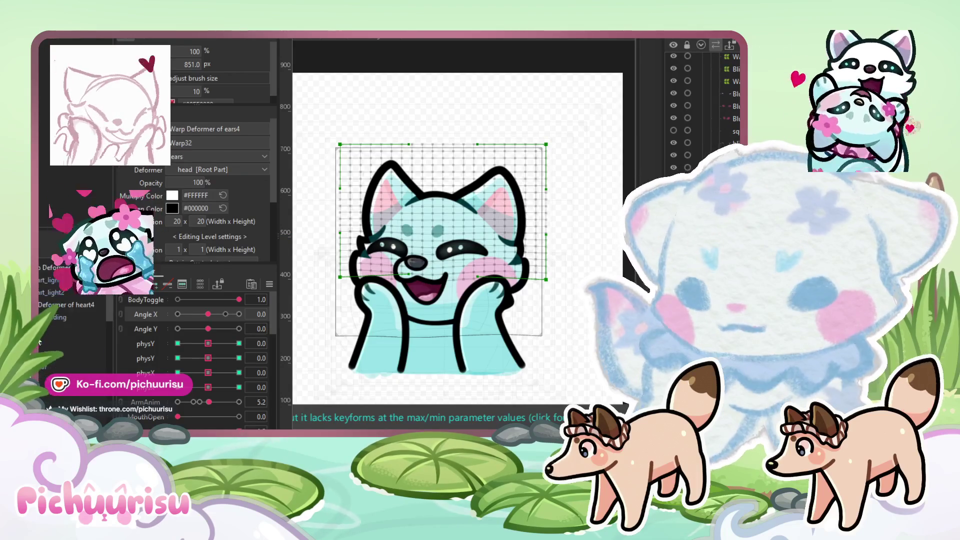
Step: With HeartHug_Arms selected, play the cheek-squish animation, stop it, and scrub back to 0:00
{"action": "left_click", "coordinate": [45, 298]}
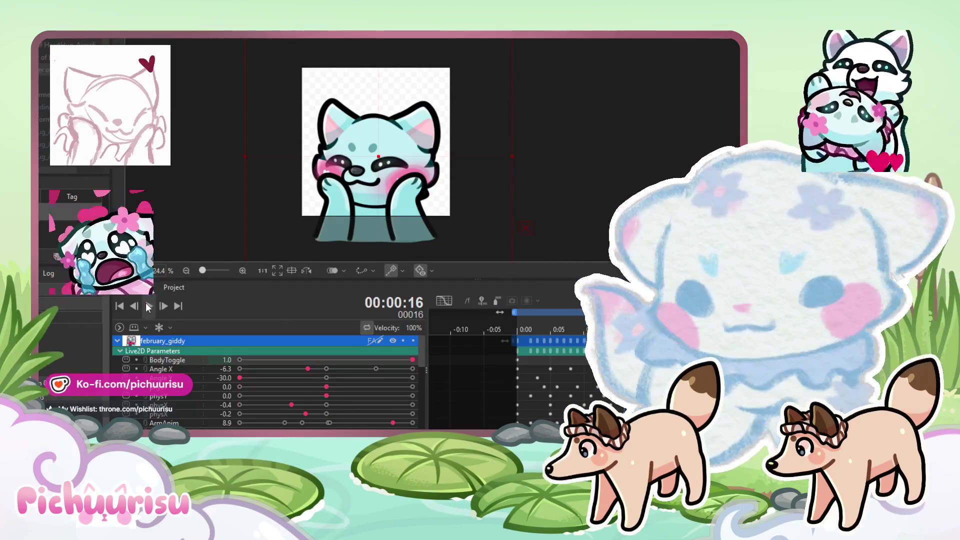
{"action": "left_click", "coordinate": [148, 306]}
{"action": "scroll", "coordinate": [385, 203], "scroll_direction": "down", "scroll_amount": 2}
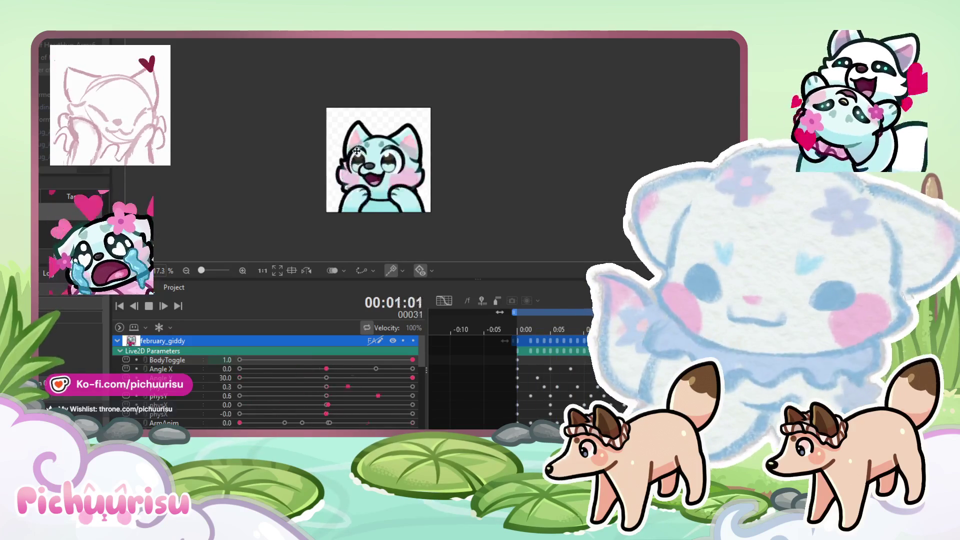
{"action": "scroll", "coordinate": [357, 150], "scroll_direction": "down", "scroll_amount": 2}
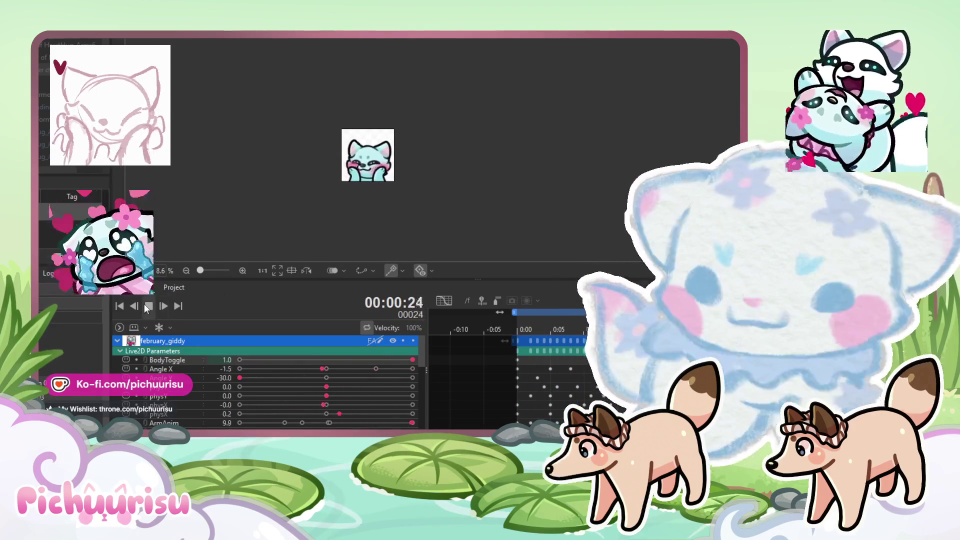
{"action": "left_click", "coordinate": [147, 306]}
{"action": "mouse_move", "coordinate": [706, 366]}
{"action": "left_mouse_down"}
{"action": "mouse_move", "coordinate": [731, 368]}
{"action": "mouse_move", "coordinate": [515, 360]}
{"action": "left_mouse_up"}
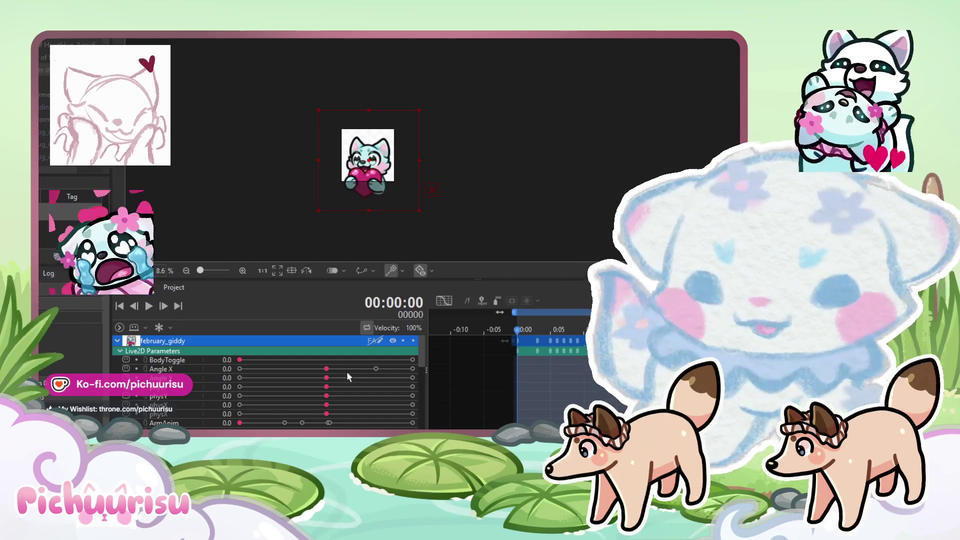
Step: Turn BodyToggle on at the first frame, then undo that change
{"action": "left_click", "coordinate": [342, 360]}
{"action": "scroll", "coordinate": [452, 212], "scroll_direction": "up", "scroll_amount": 2}
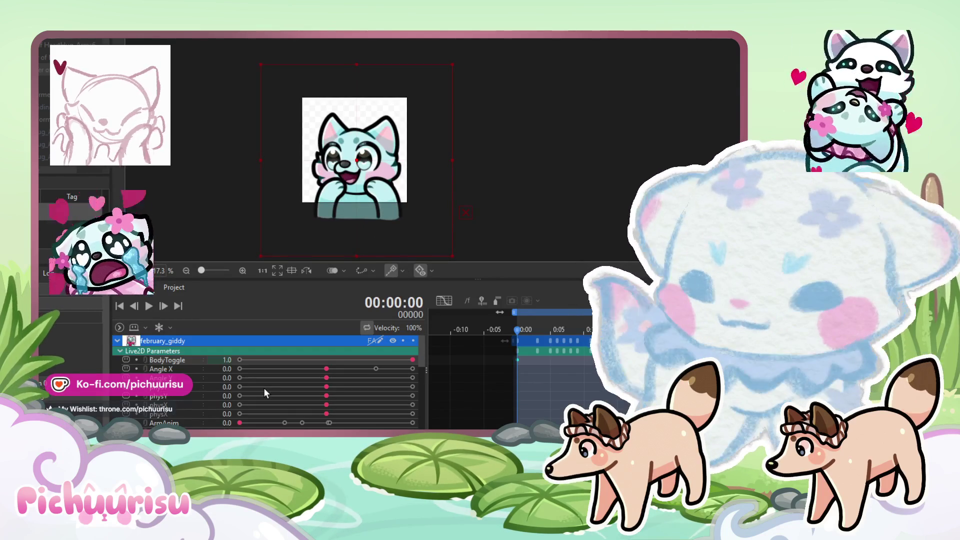
{"action": "scroll", "coordinate": [262, 388], "scroll_direction": "down", "scroll_amount": 2}
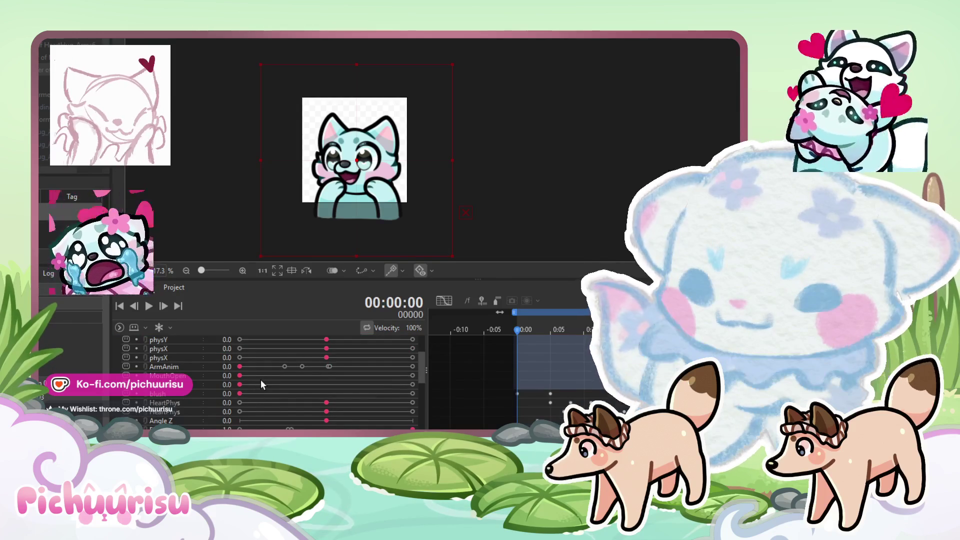
{"action": "scroll", "coordinate": [260, 380], "scroll_direction": "up", "scroll_amount": 2}
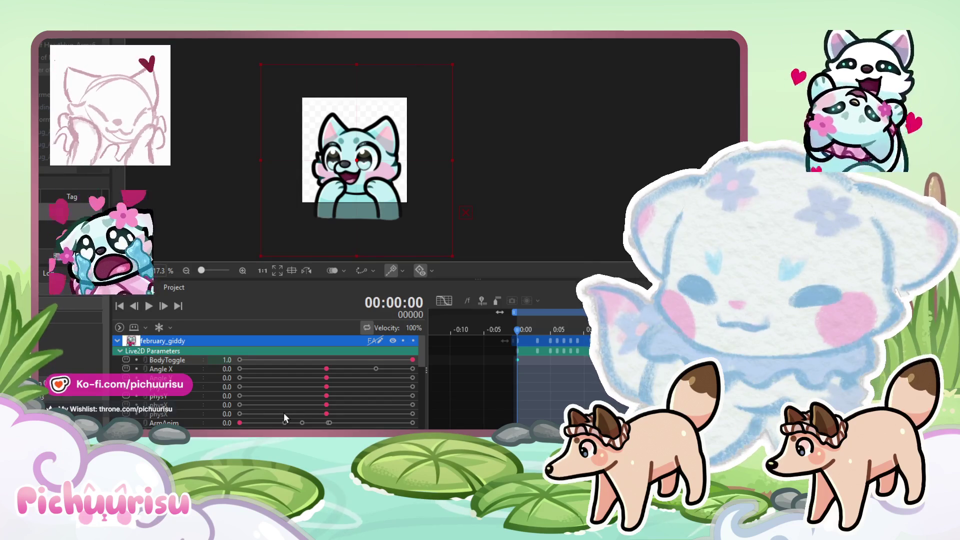
{"action": "key", "text": "ctrl+z"}
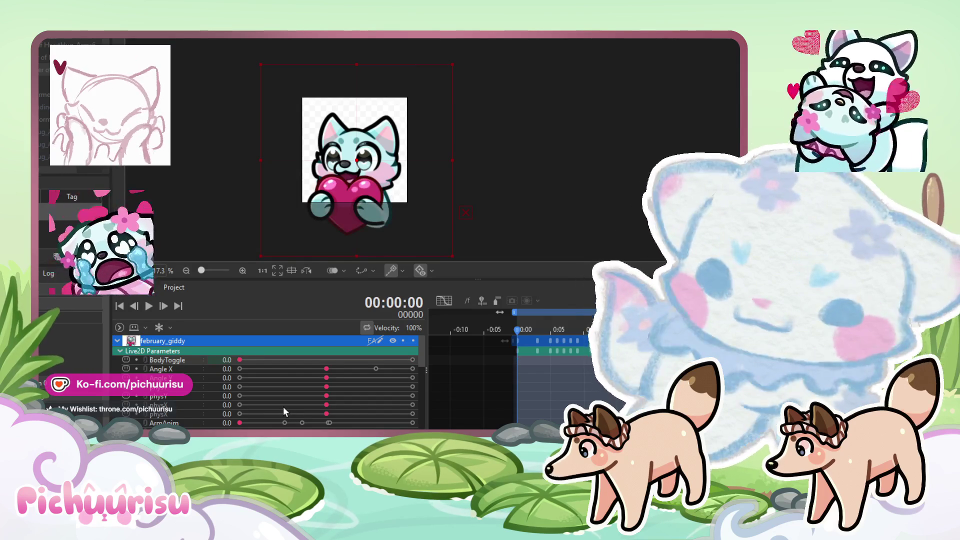
Step: Play the animation, jump to frames 3 and 10, step around the Angle X keyframe, then scrub back
{"action": "left_click", "coordinate": [148, 306]}
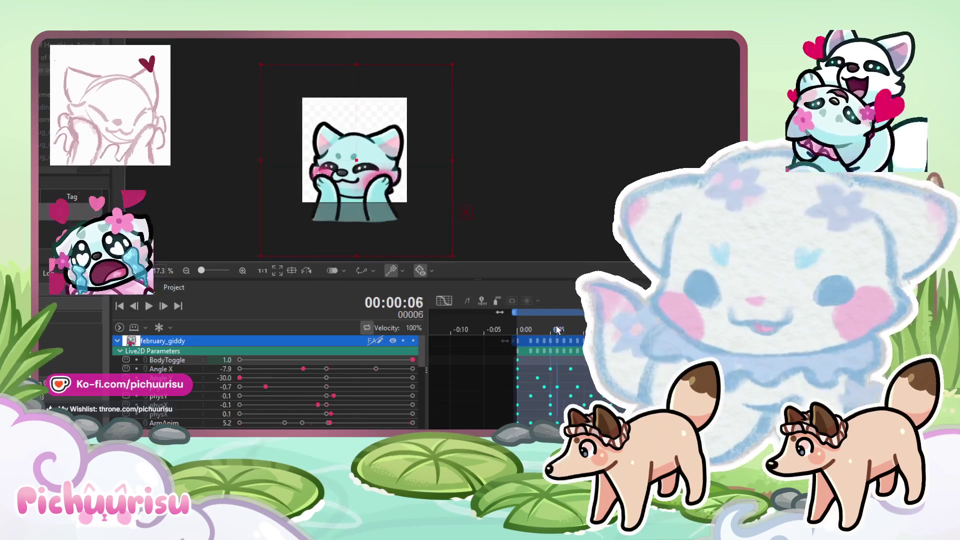
{"action": "left_click", "coordinate": [530, 324]}
{"action": "left_click", "coordinate": [540, 323]}
{"action": "left_click", "coordinate": [583, 328]}
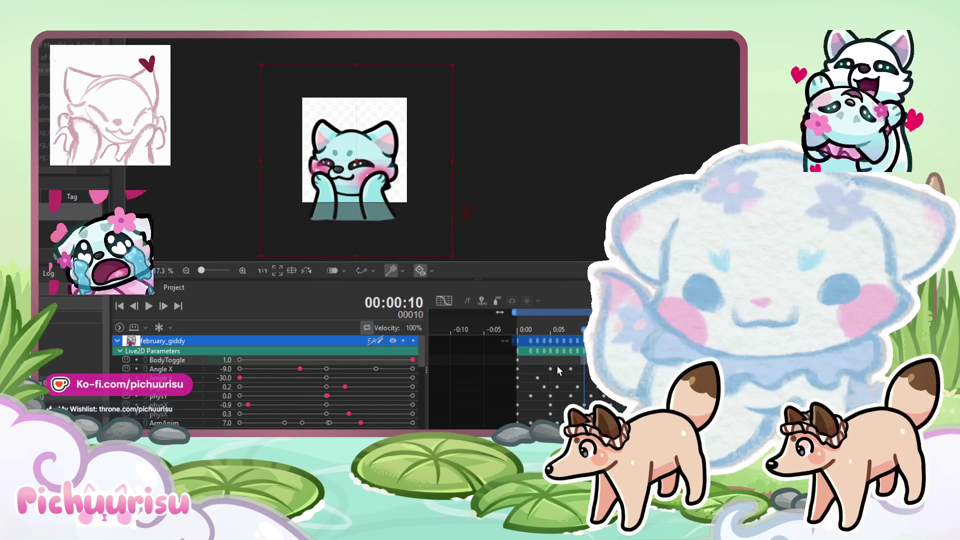
{"action": "left_click", "coordinate": [571, 369]}
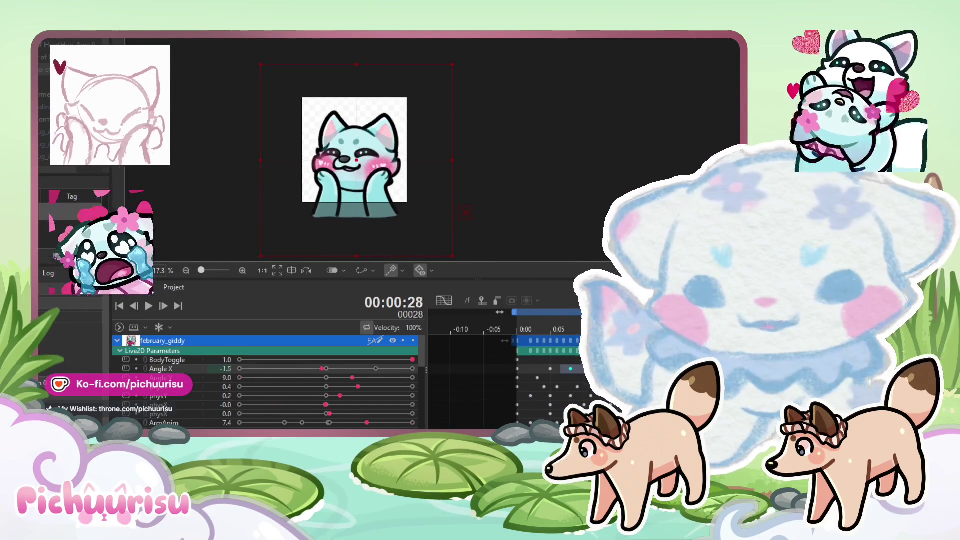
{"action": "key", "text": "Left"}
{"action": "key", "text": "Right"}
{"action": "key", "text": "Right"}
{"action": "mouse_move", "coordinate": [709, 325]}
{"action": "left_mouse_down"}
{"action": "mouse_move", "coordinate": [524, 325]}
{"action": "mouse_move", "coordinate": [569, 314]}
{"action": "mouse_move", "coordinate": [537, 319]}
{"action": "left_mouse_up"}
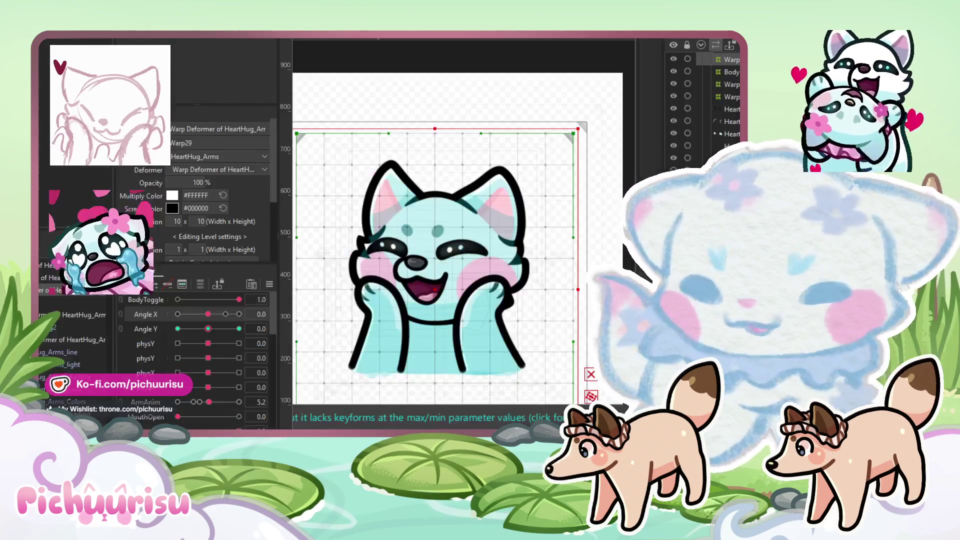
Step: Shift the armset1 arms about 15 px left at the ArmAnim 0.0 keyform
{"action": "scroll", "coordinate": [40, 306], "scroll_direction": "down", "scroll_amount": 3}
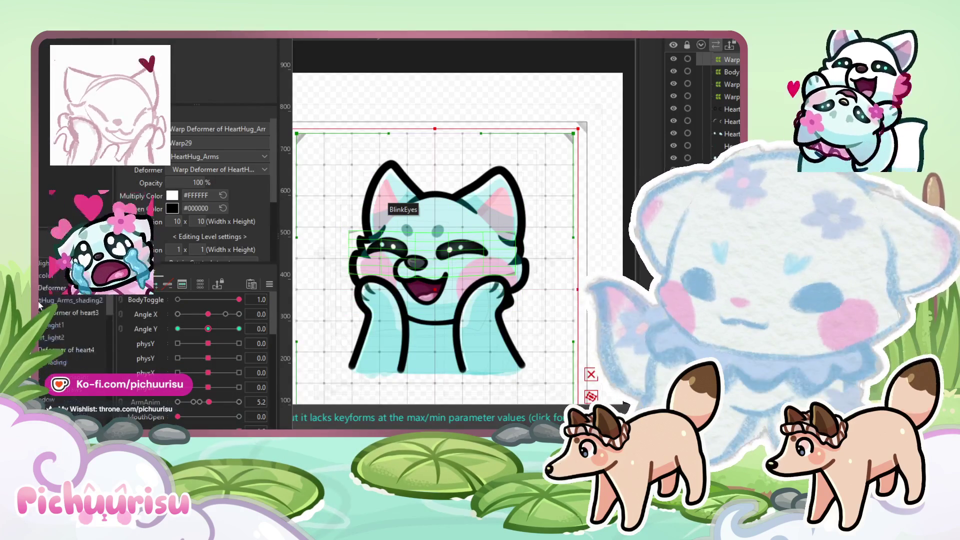
{"action": "scroll", "coordinate": [40, 306], "scroll_direction": "down", "scroll_amount": 2}
{"action": "left_click", "coordinate": [380, 303]}
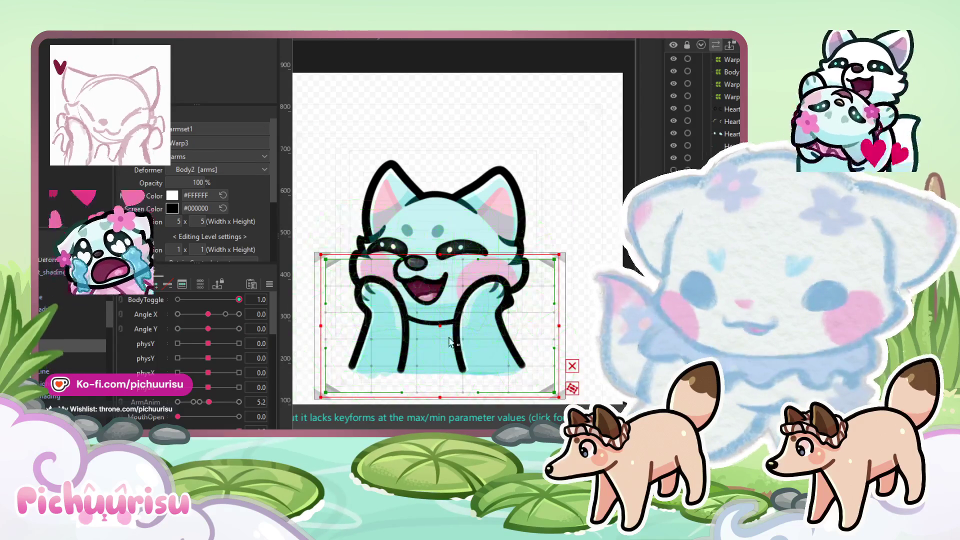
{"action": "left_click_drag", "start_coordinate": [442, 323], "coordinate": [436, 324]}
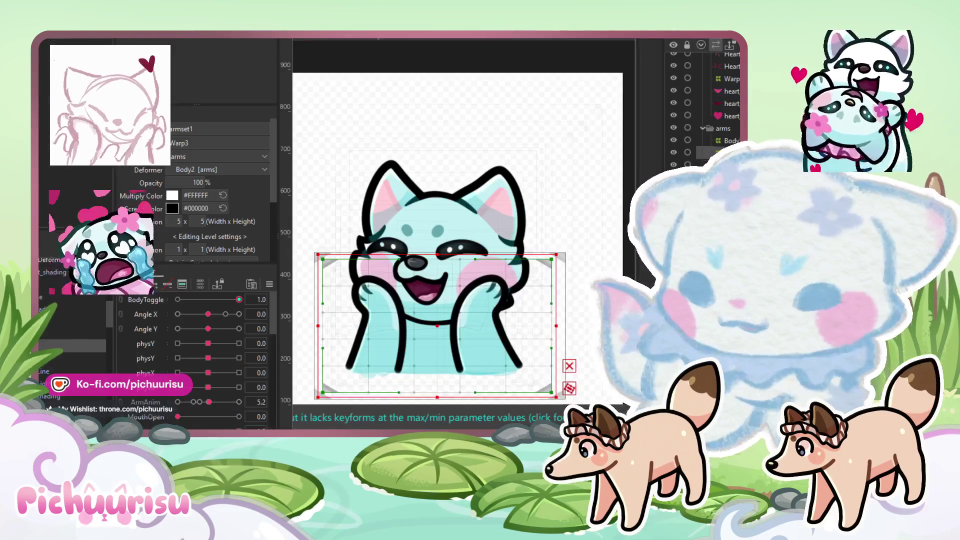
{"action": "left_click", "coordinate": [434, 325]}
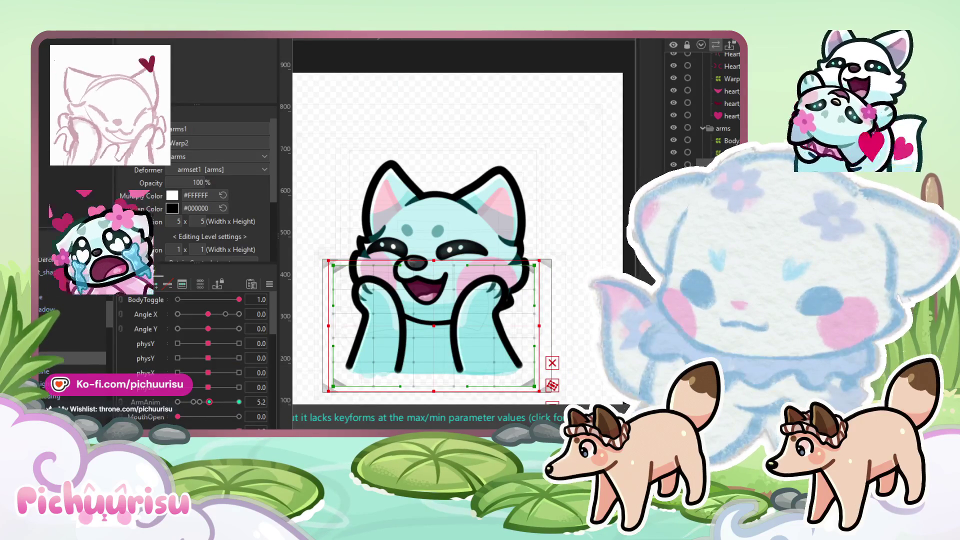
{"action": "left_click", "coordinate": [178, 402]}
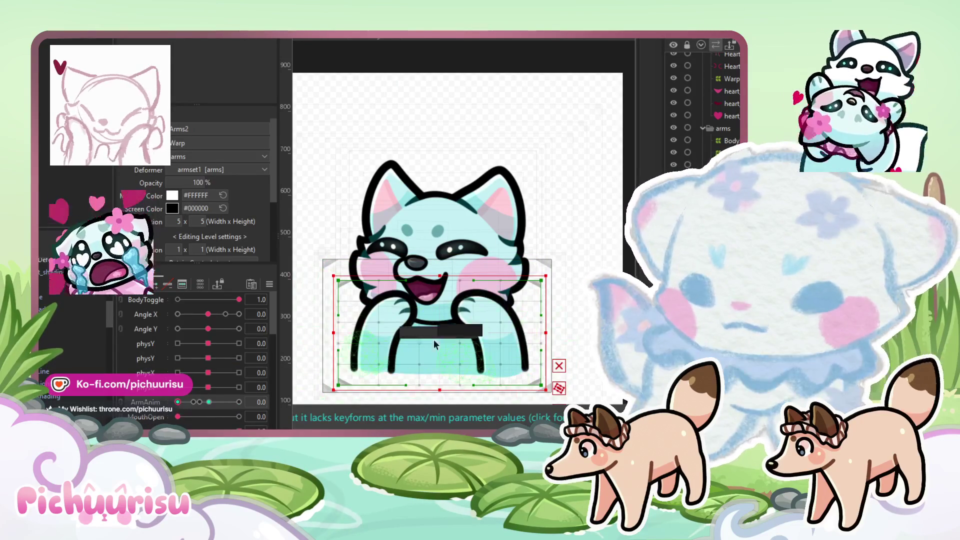
{"action": "left_click_drag", "start_coordinate": [439, 329], "coordinate": [432, 329]}
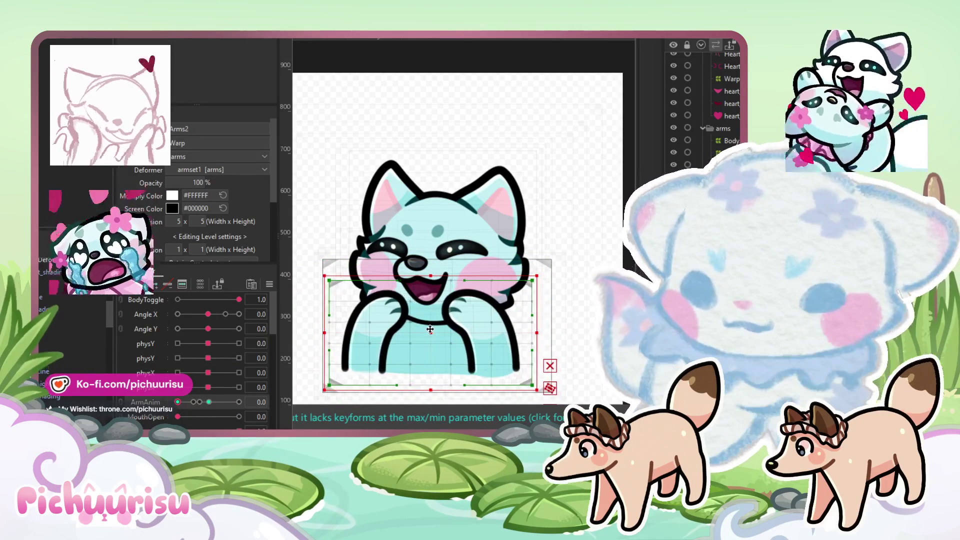
Step: Copy the arms' warp shape, paste it onto the ArmAnim 5.1 keyform, and preview at 1.4
{"action": "scroll", "coordinate": [367, 307], "scroll_direction": "down", "scroll_amount": 3}
{"action": "left_click_drag", "start_coordinate": [534, 365], "coordinate": [315, 256]}
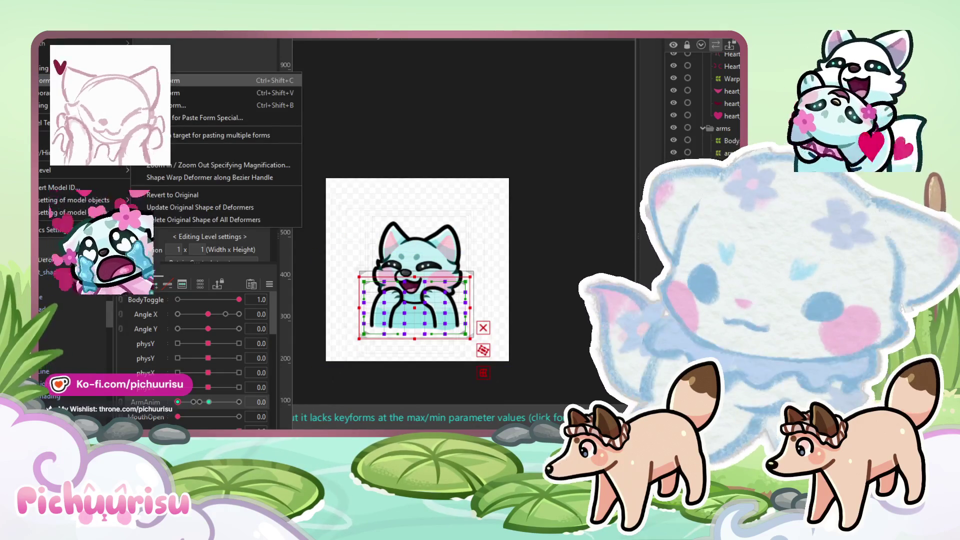
{"action": "left_click", "coordinate": [214, 400]}
{"action": "left_click", "coordinate": [210, 402]}
{"action": "left_click", "coordinate": [209, 402]}
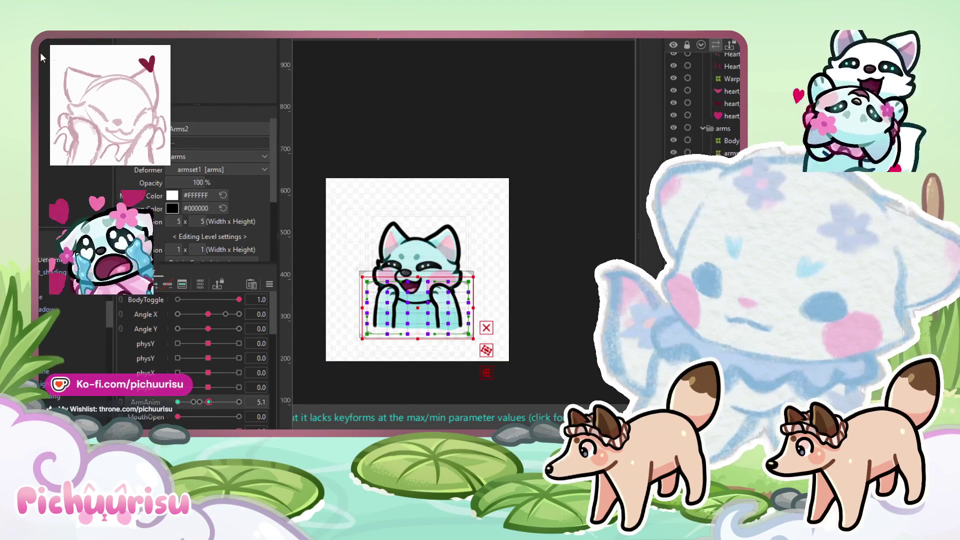
{"action": "mouse_move", "coordinate": [45, 80]}
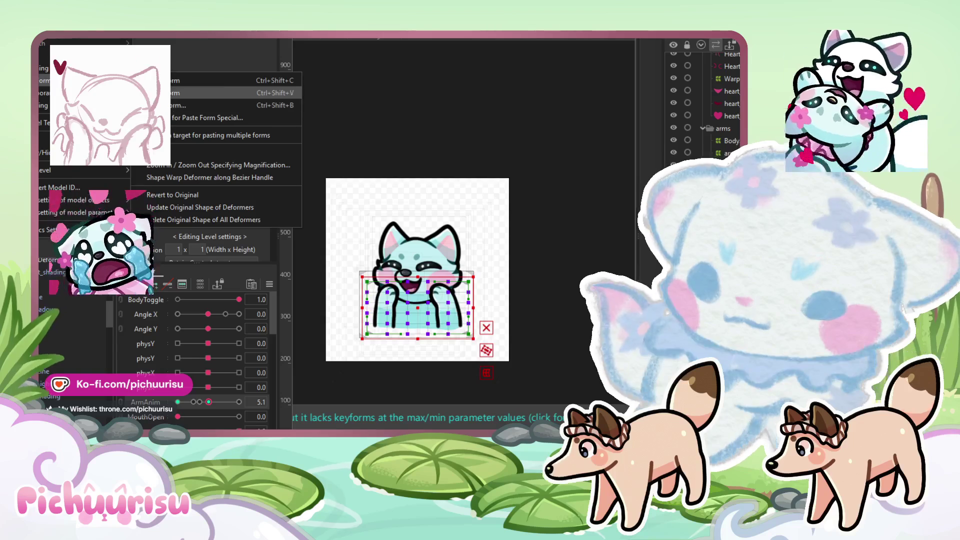
{"action": "left_click", "coordinate": [191, 403]}
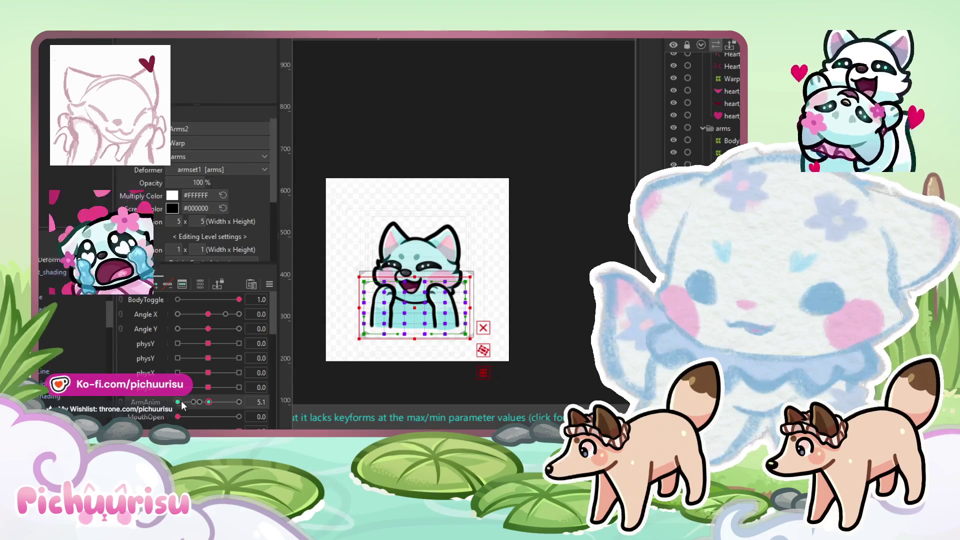
{"action": "left_click", "coordinate": [186, 402]}
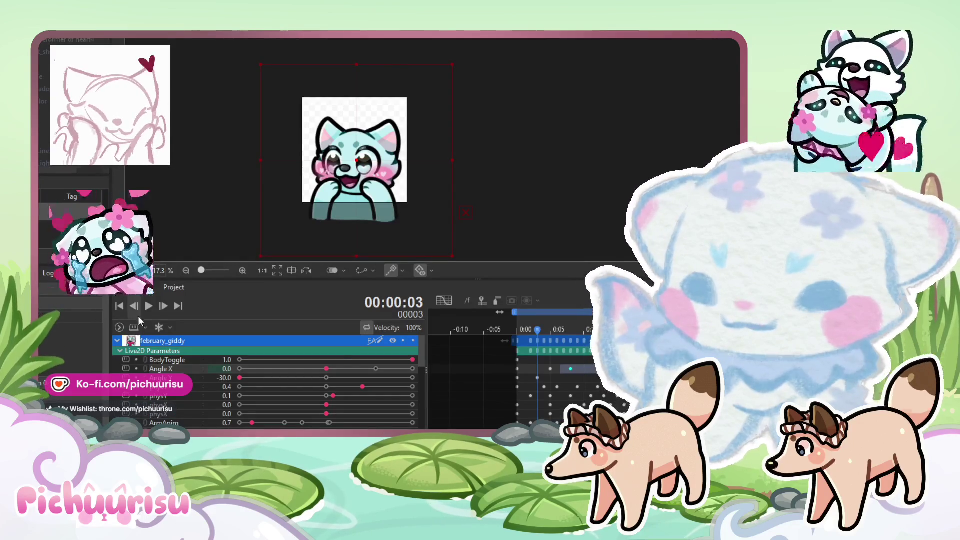
{"action": "left_click", "coordinate": [144, 310]}
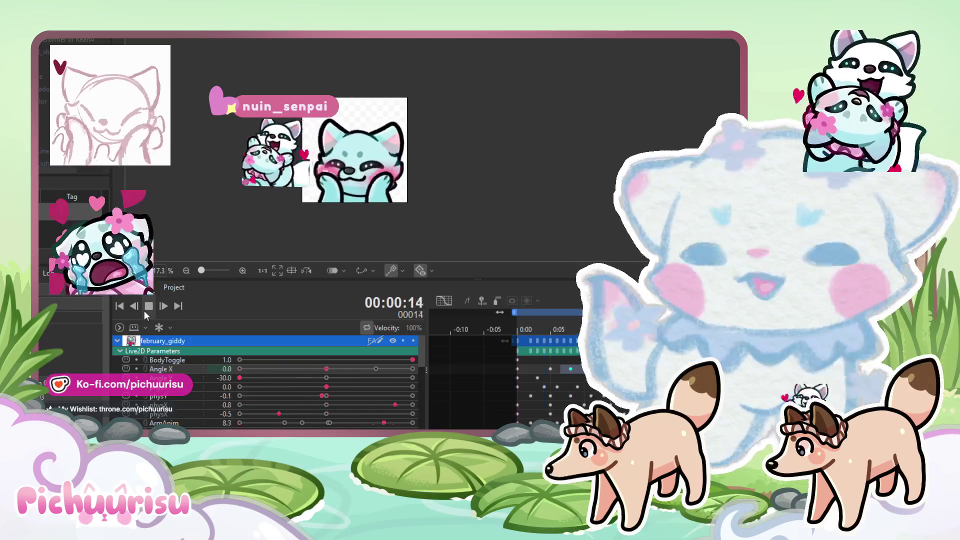
{"action": "left_click", "coordinate": [144, 311]}
{"action": "left_click_drag", "start_coordinate": [518, 332], "coordinate": [559, 325]}
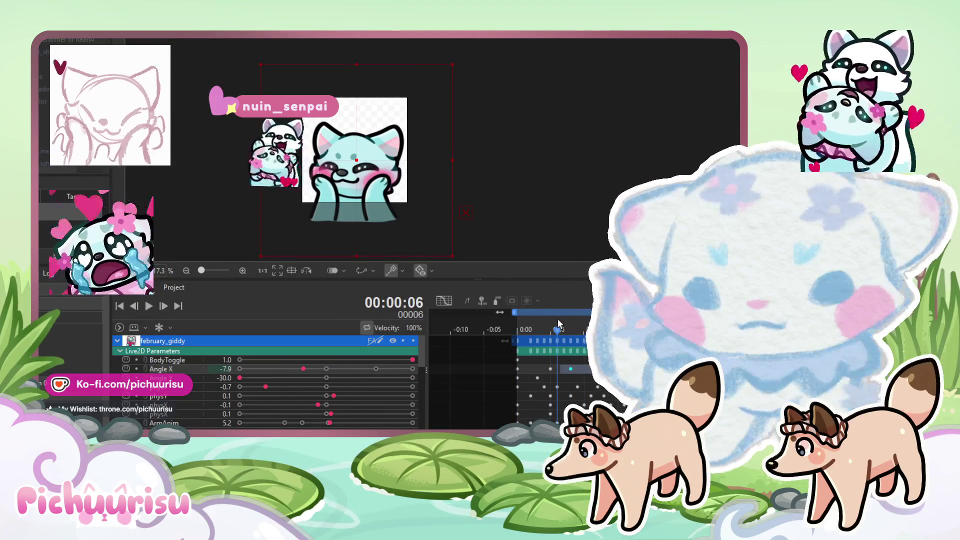
{"action": "scroll", "coordinate": [304, 370], "scroll_direction": "down", "scroll_amount": 2}
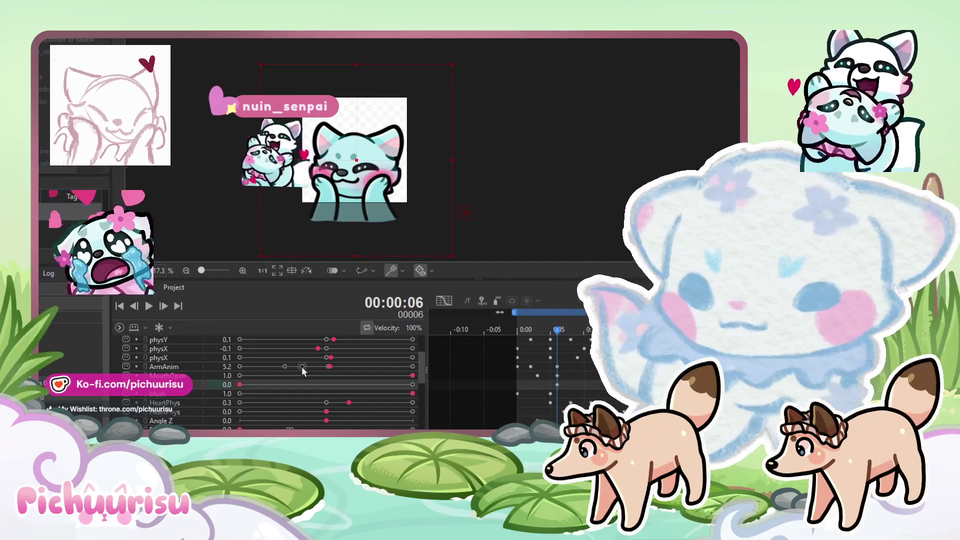
{"action": "left_click_drag", "start_coordinate": [557, 330], "coordinate": [570, 326]}
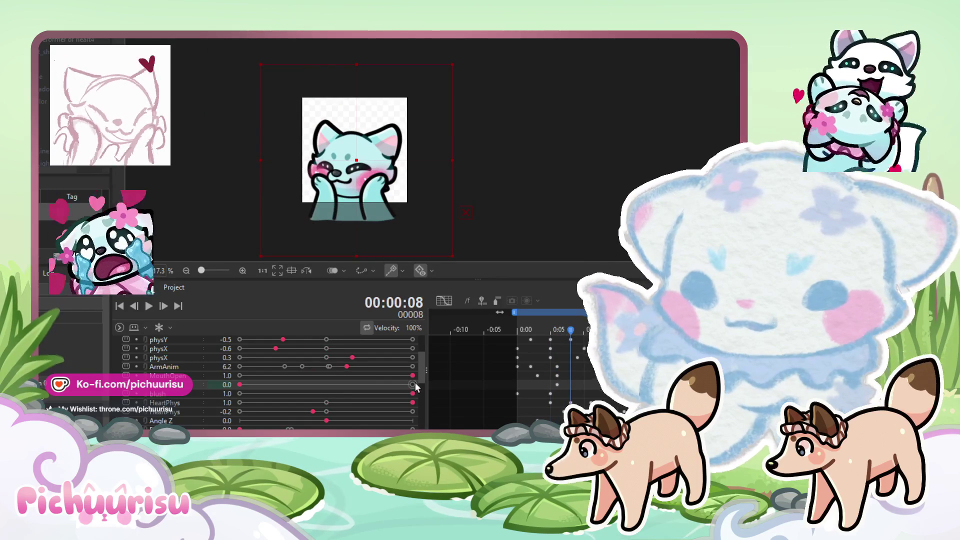
{"action": "left_click", "coordinate": [148, 306]}
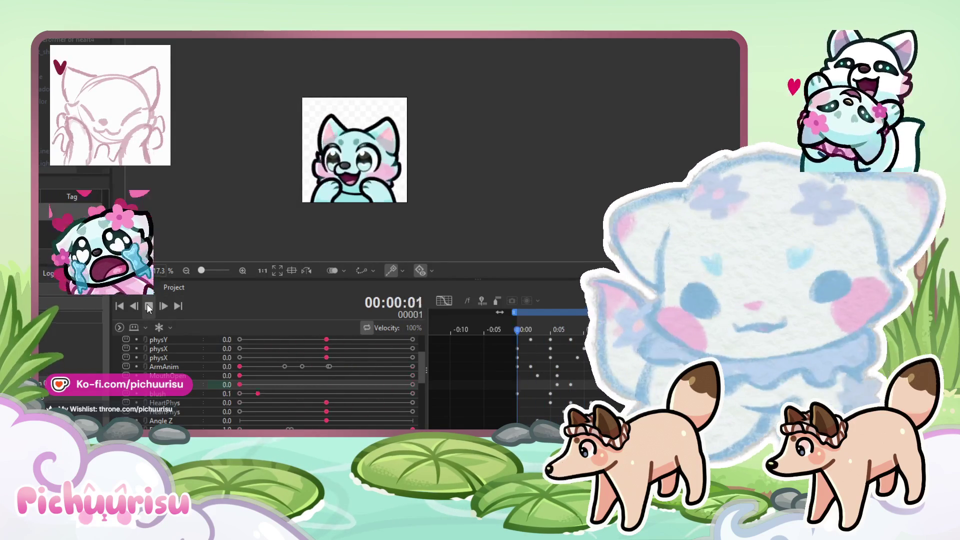
{"action": "left_click", "coordinate": [148, 306]}
{"action": "left_click", "coordinate": [578, 330]}
{"action": "mouse_move", "coordinate": [578, 334]}
{"action": "left_mouse_down"}
{"action": "mouse_move", "coordinate": [557, 329]}
{"action": "mouse_move", "coordinate": [570, 327]}
{"action": "mouse_move", "coordinate": [571, 316]}
{"action": "left_mouse_up"}
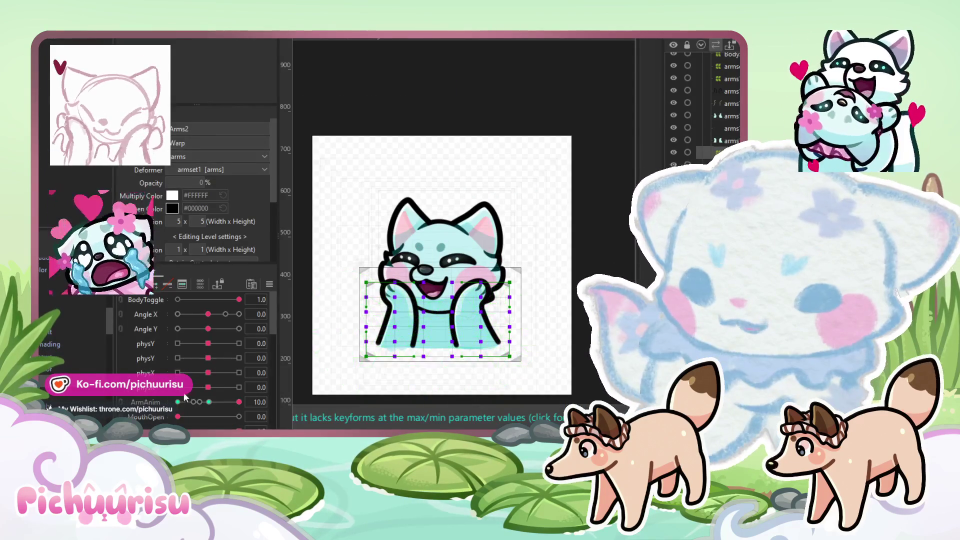
Step: Set squeeze to its maximum on the head warp and brush-deform the head's left side
{"action": "scroll", "coordinate": [182, 397], "scroll_direction": "down", "scroll_amount": 3}
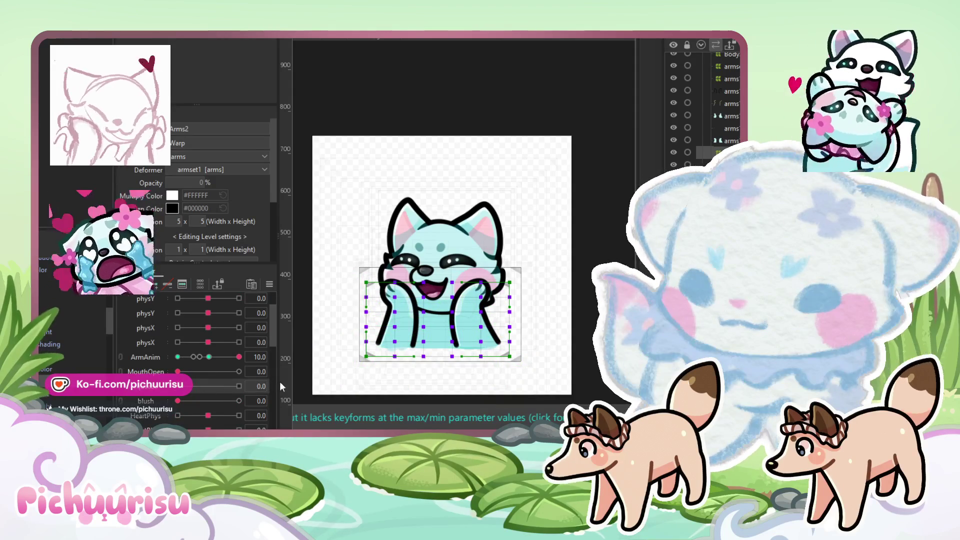
{"action": "left_click", "coordinate": [440, 226]}
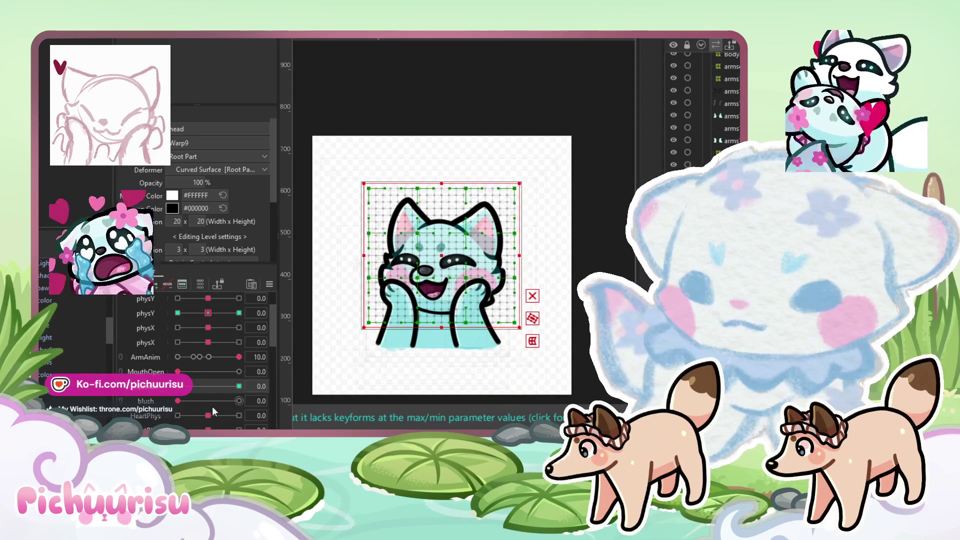
{"action": "left_click", "coordinate": [239, 386]}
{"action": "scroll", "coordinate": [514, 289], "scroll_direction": "up", "scroll_amount": 2}
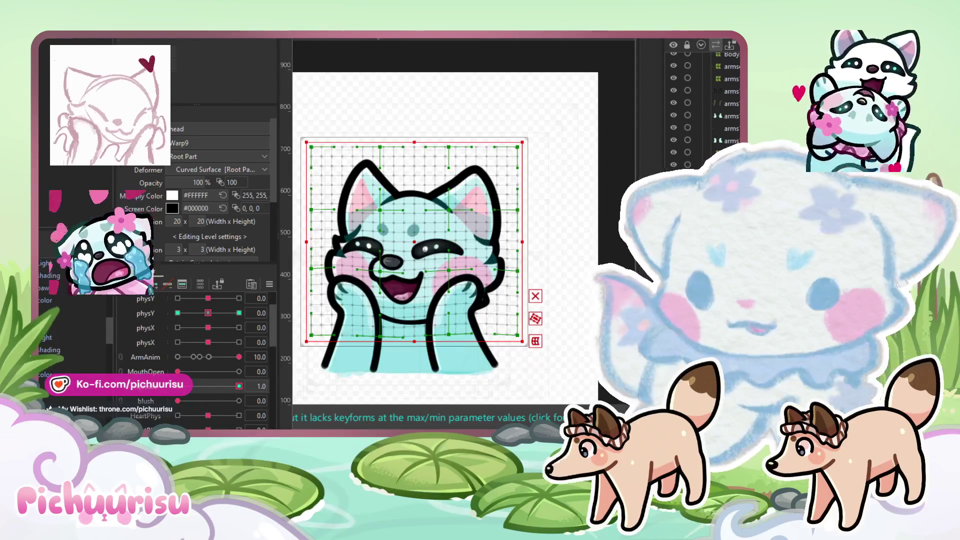
{"action": "key", "text": "b"}
{"action": "scroll", "coordinate": [532, 251], "scroll_direction": "up", "scroll_amount": 3}
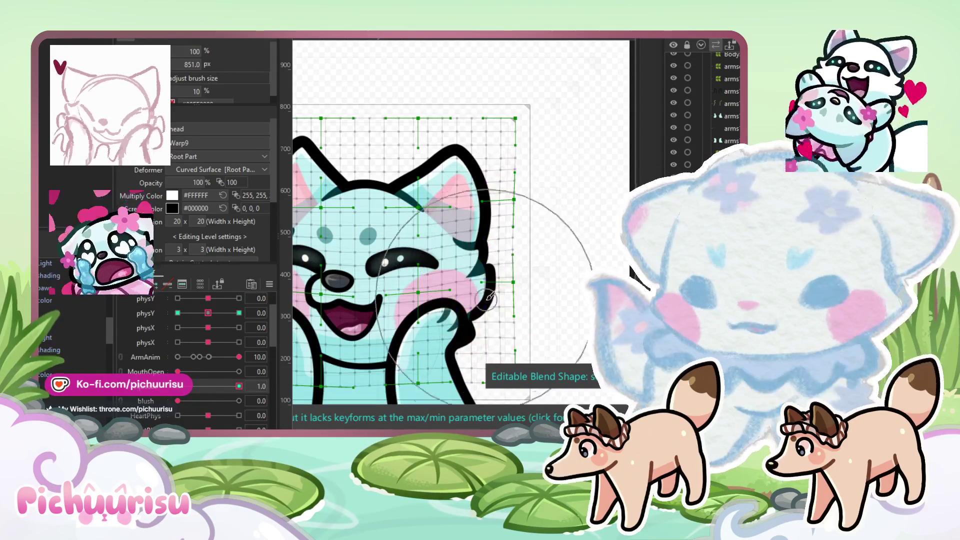
{"action": "scroll", "coordinate": [435, 318], "scroll_direction": "down", "scroll_amount": 2}
{"action": "left_click", "coordinate": [307, 252]}
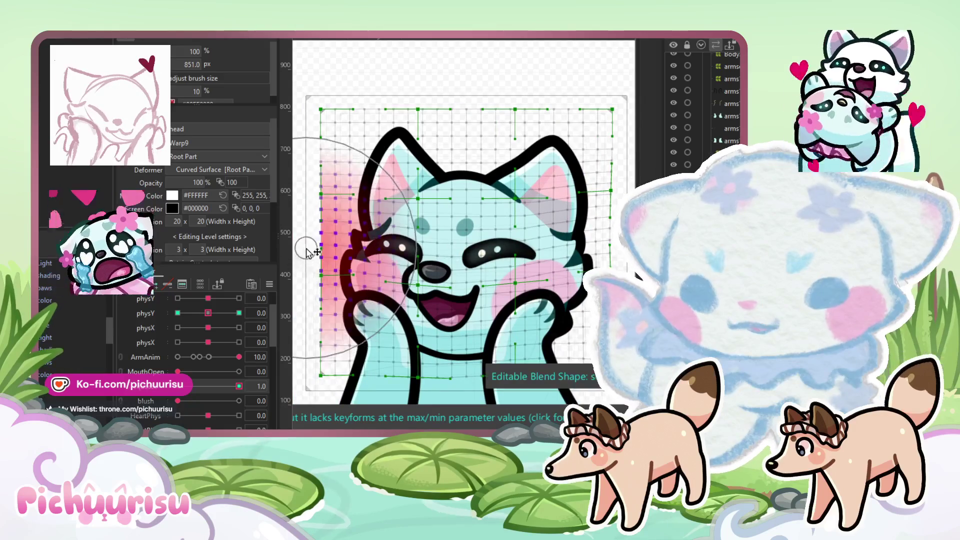
{"action": "scroll", "coordinate": [308, 252], "scroll_direction": "up", "scroll_amount": 2}
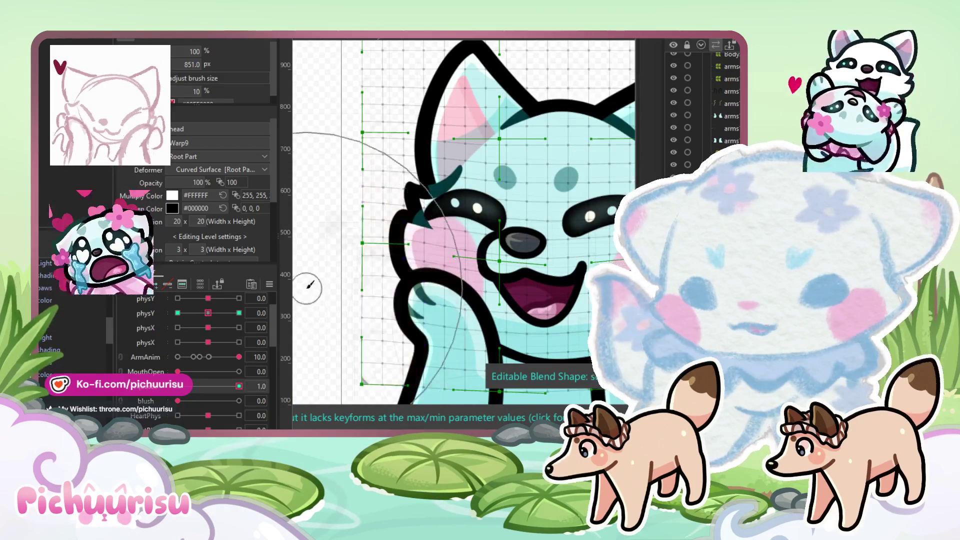
{"action": "scroll", "coordinate": [310, 284], "scroll_direction": "down", "scroll_amount": 3}
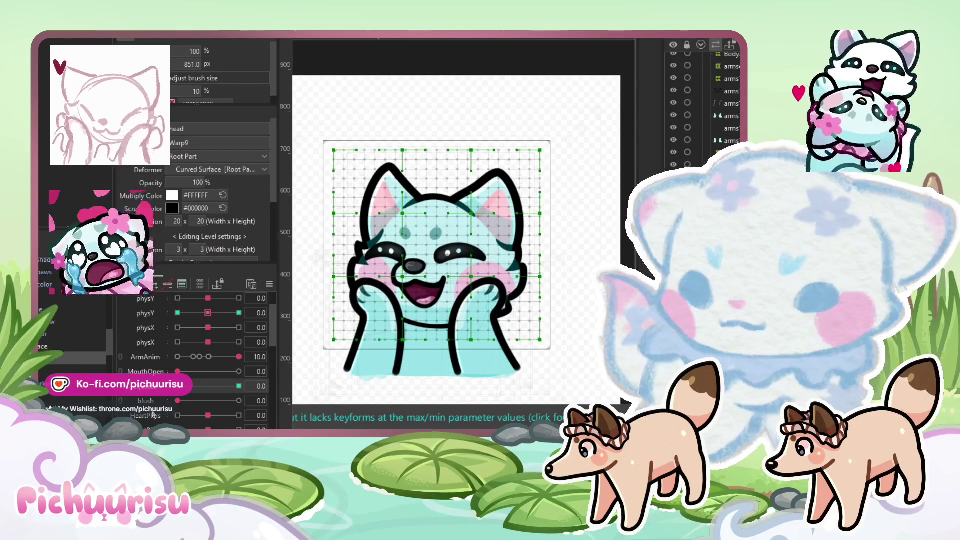
{"action": "scroll", "coordinate": [154, 415], "scroll_direction": "up", "scroll_amount": 1}
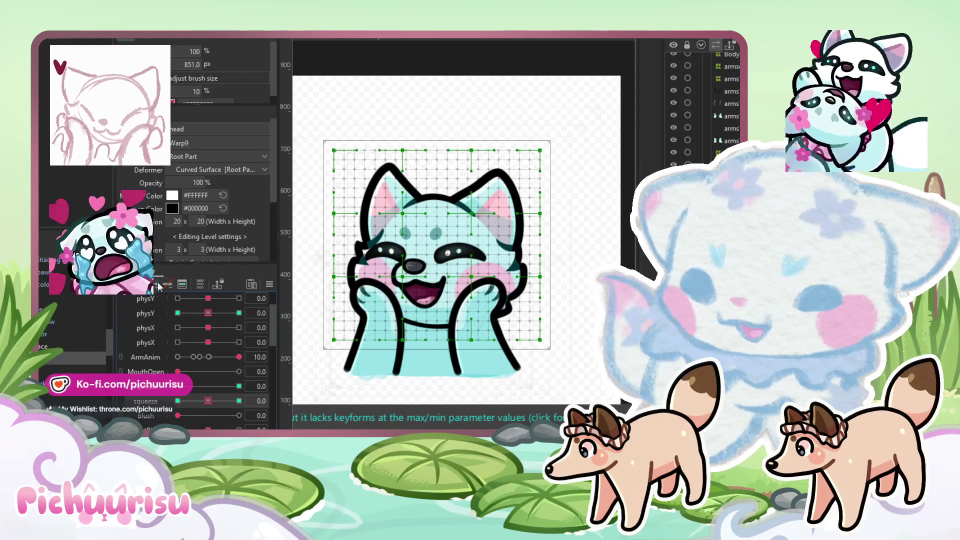
Step: At squeeze 1.0, add keyforms to the face mesh and push both cheeks inward
{"action": "left_click", "coordinate": [239, 401]}
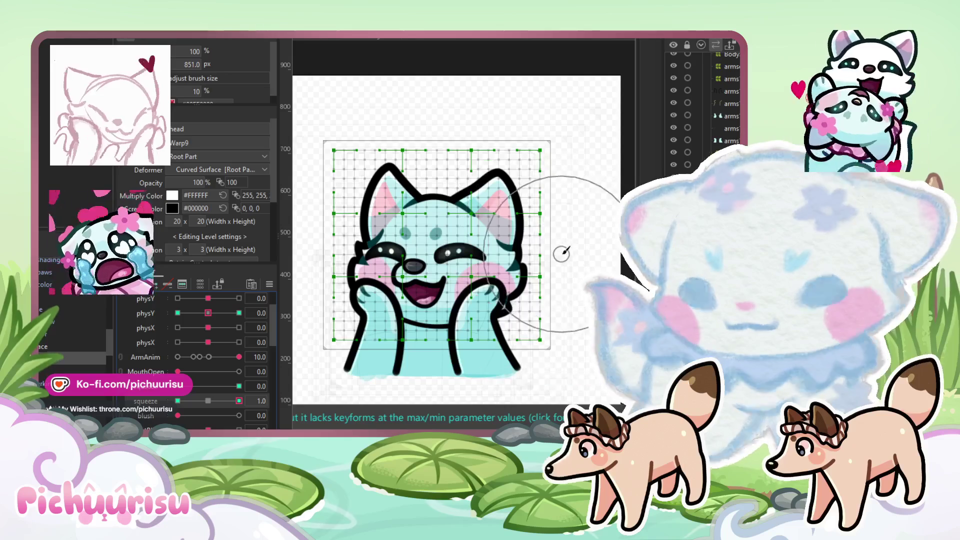
{"action": "scroll", "coordinate": [52, 347], "scroll_direction": "up", "scroll_amount": 3}
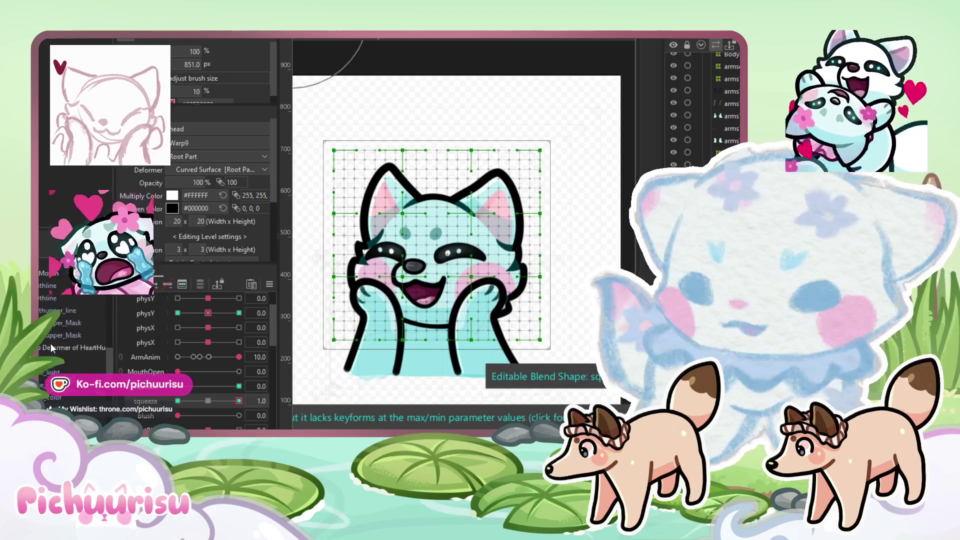
{"action": "scroll", "coordinate": [51, 346], "scroll_direction": "up", "scroll_amount": 3}
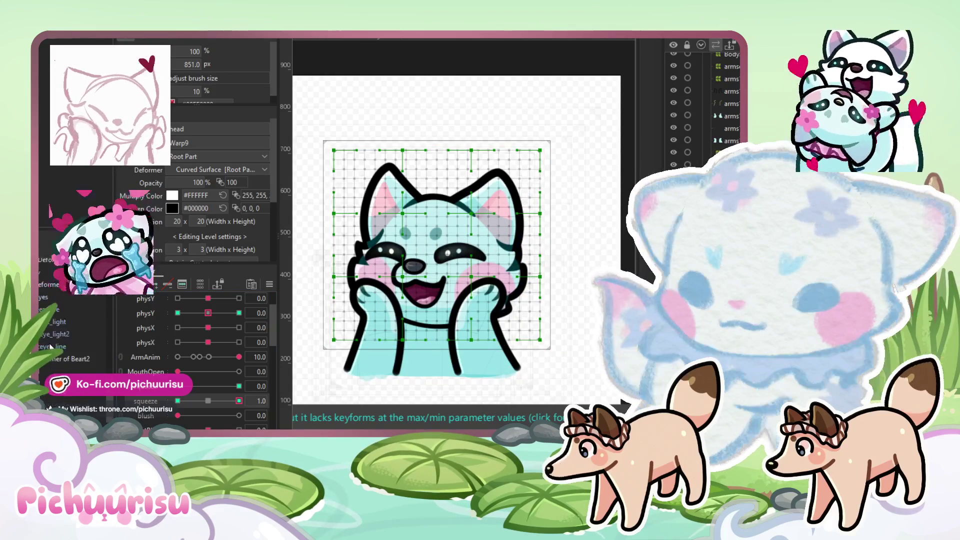
{"action": "left_click", "coordinate": [49, 345]}
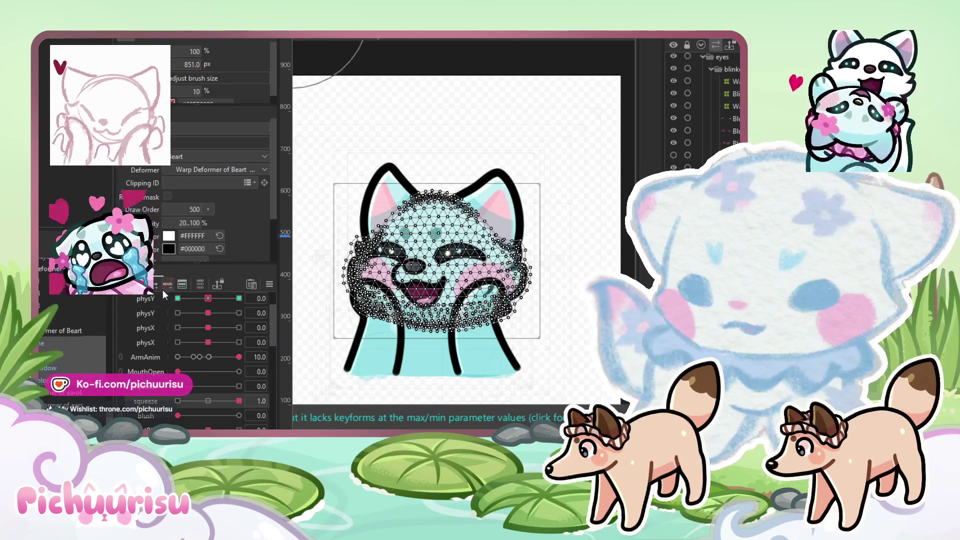
{"action": "left_click", "coordinate": [239, 386]}
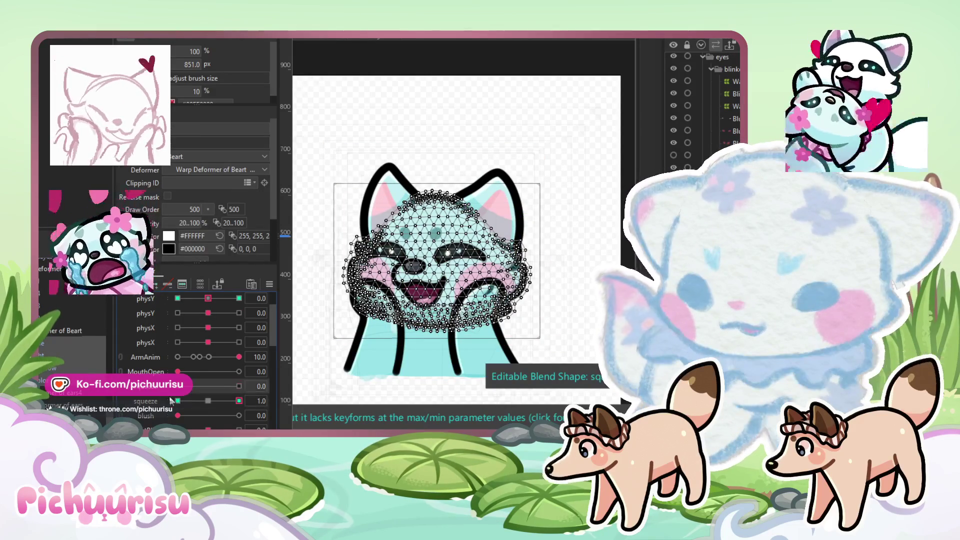
{"action": "scroll", "coordinate": [559, 268], "scroll_direction": "up", "scroll_amount": 2}
{"action": "mouse_move", "coordinate": [555, 272]}
{"action": "left_mouse_down"}
{"action": "mouse_move", "coordinate": [540, 230]}
{"action": "mouse_move", "coordinate": [525, 322]}
{"action": "mouse_move", "coordinate": [647, 319]}
{"action": "left_mouse_up"}
{"action": "mouse_move", "coordinate": [325, 281]}
{"action": "left_mouse_down"}
{"action": "mouse_move", "coordinate": [333, 236]}
{"action": "mouse_move", "coordinate": [318, 300]}
{"action": "left_mouse_up"}
Step: Move squeeze to -1.0, bring the right cheek into view, and select the Face warp deformer
{"action": "left_click", "coordinate": [177, 401]}
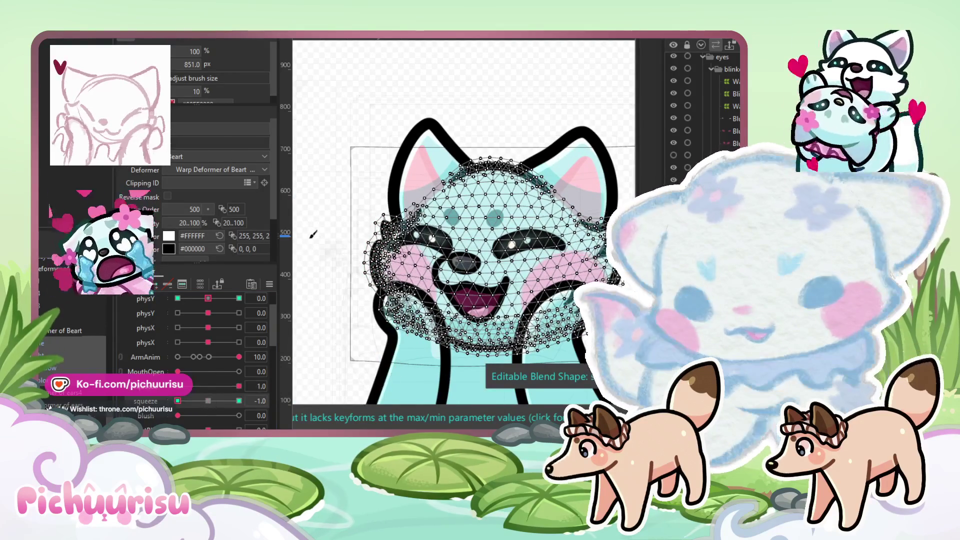
{"action": "left_click_drag", "start_coordinate": [676, 275], "coordinate": [562, 251]}
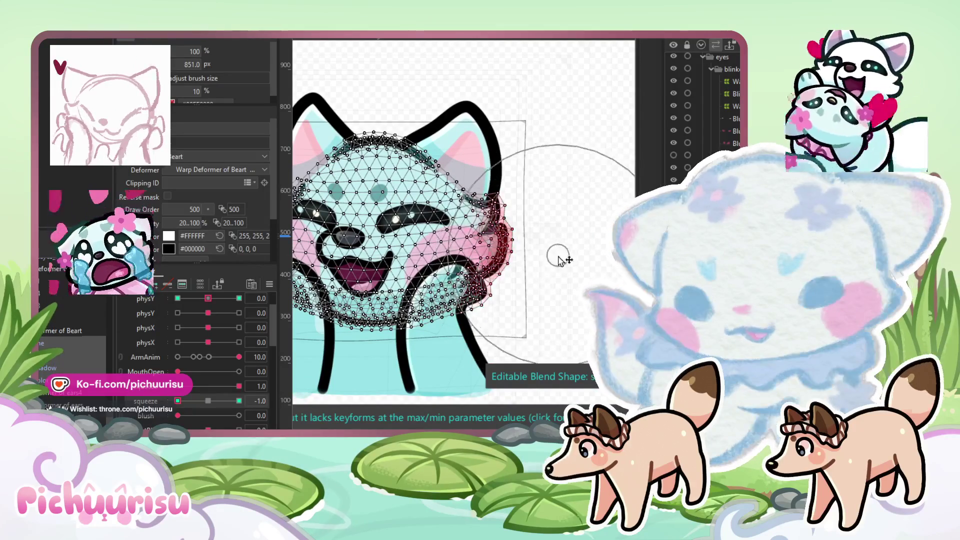
{"action": "scroll", "coordinate": [75, 350], "scroll_direction": "down", "scroll_amount": 5}
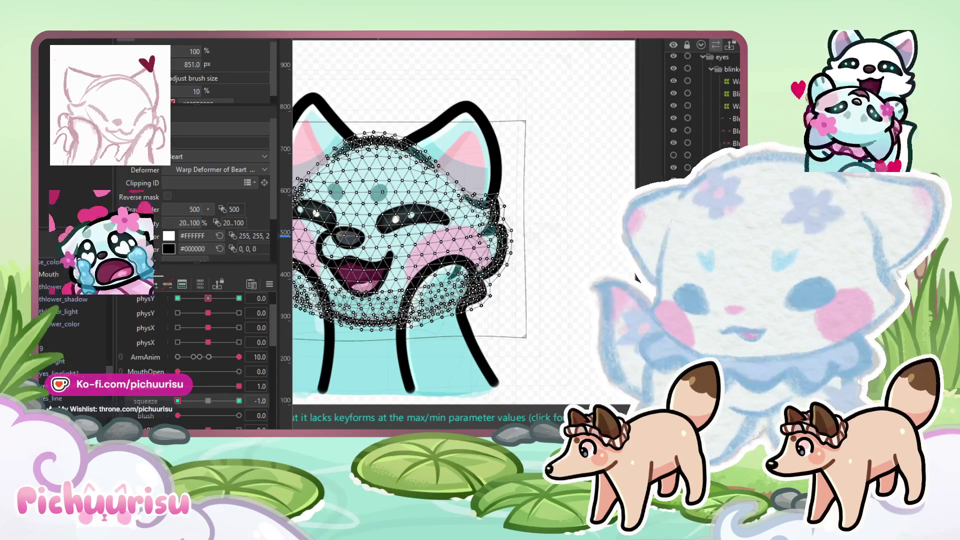
{"action": "left_click", "coordinate": [109, 401]}
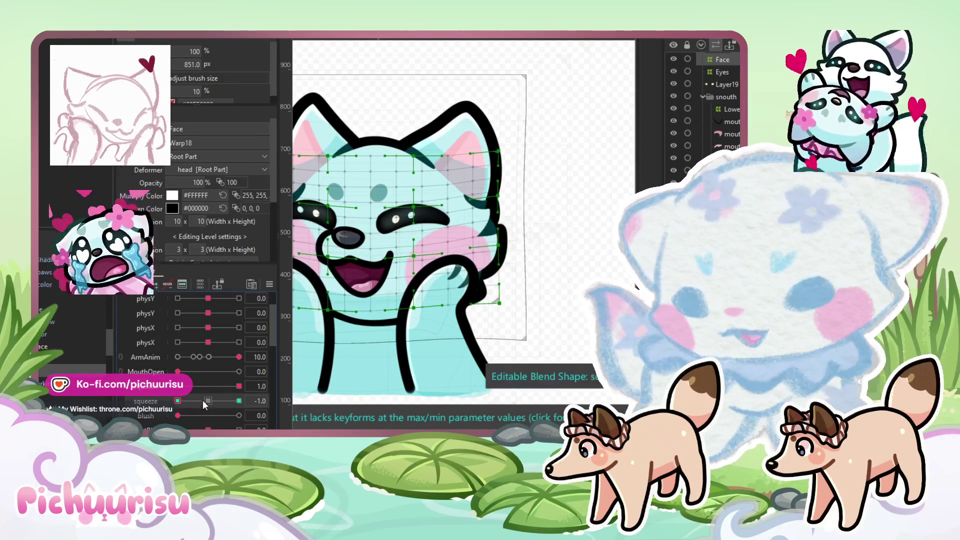
Step: At squeeze -1.0, reshape the Face warp's left cheek points, then select the right-side points
{"action": "scroll", "coordinate": [555, 251], "scroll_direction": "up", "scroll_amount": 3}
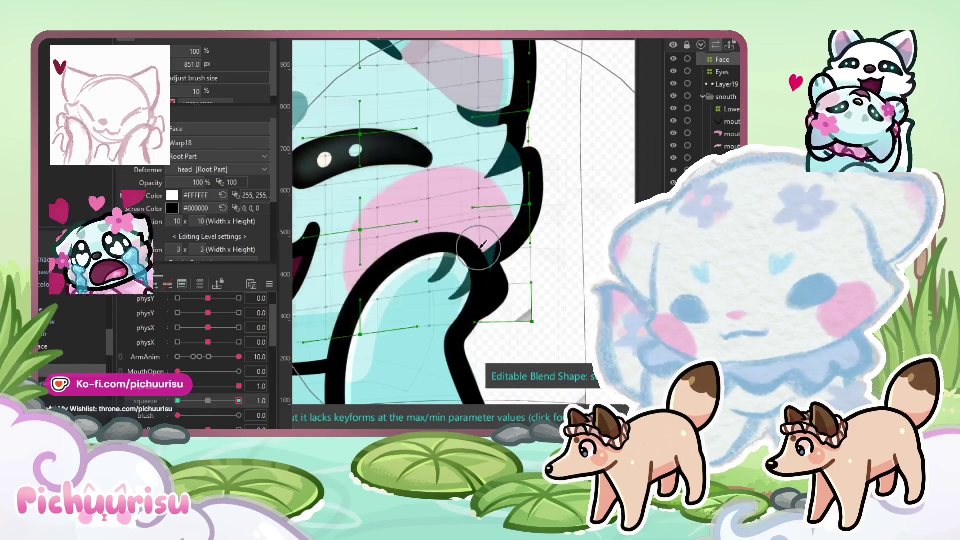
{"action": "scroll", "coordinate": [336, 238], "scroll_direction": "down", "scroll_amount": 5}
{"action": "scroll", "coordinate": [336, 239], "scroll_direction": "up", "scroll_amount": 5}
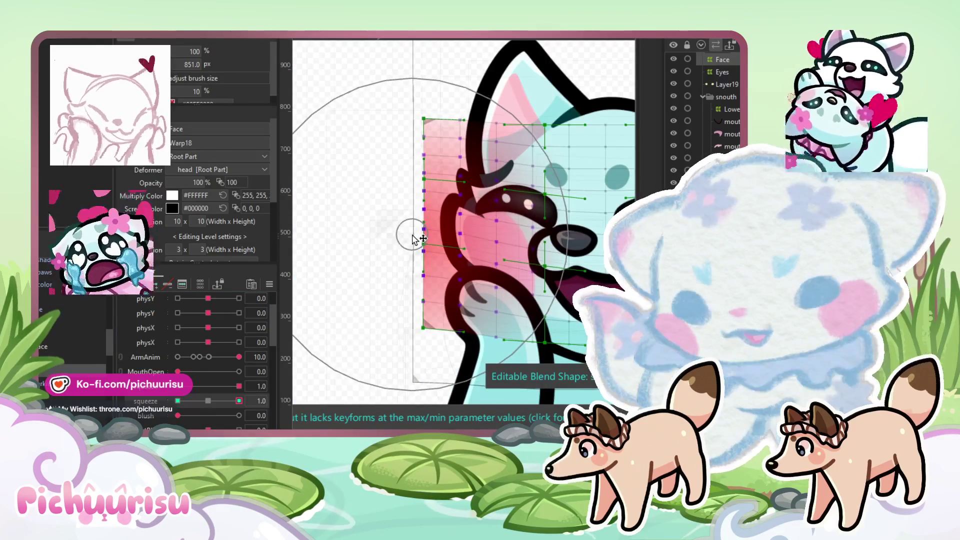
{"action": "scroll", "coordinate": [413, 239], "scroll_direction": "down", "scroll_amount": 5}
{"action": "left_click", "coordinate": [178, 401]}
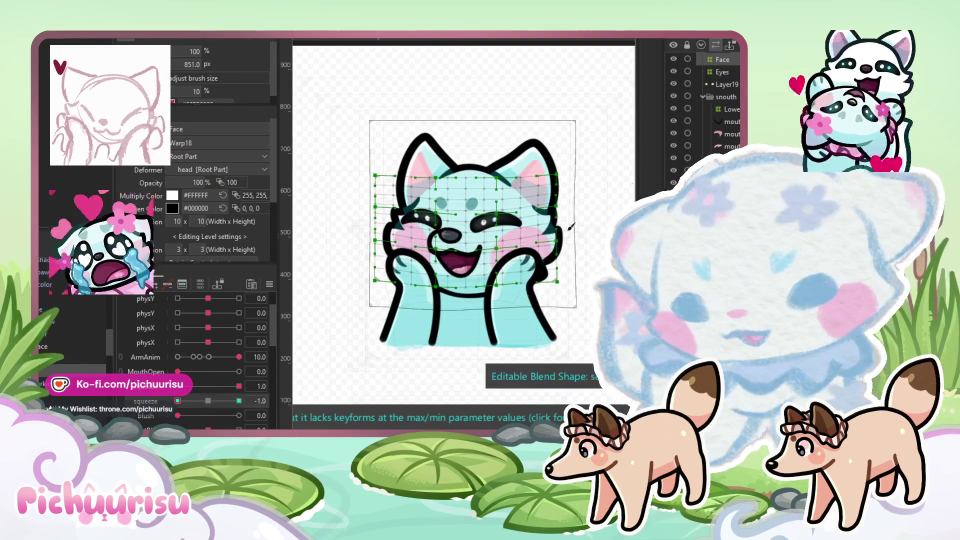
{"action": "scroll", "coordinate": [561, 246], "scroll_direction": "up", "scroll_amount": 2}
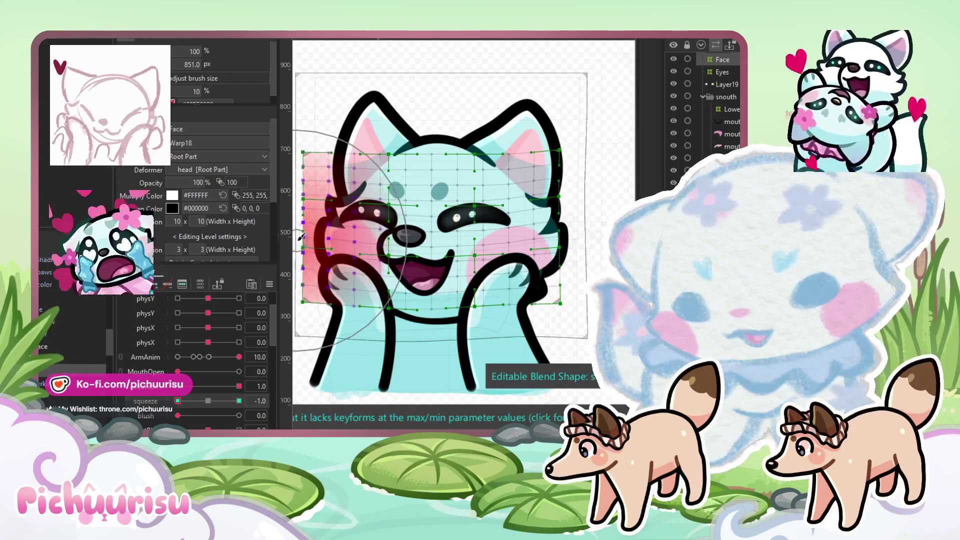
{"action": "scroll", "coordinate": [343, 220], "scroll_direction": "left", "scroll_amount": 5}
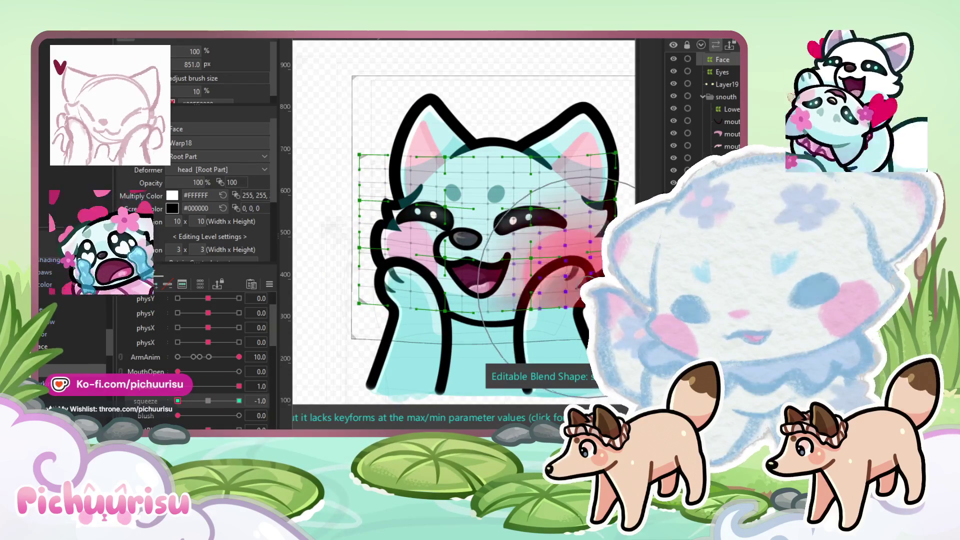
{"action": "left_click_drag", "start_coordinate": [428, 286], "coordinate": [419, 285]}
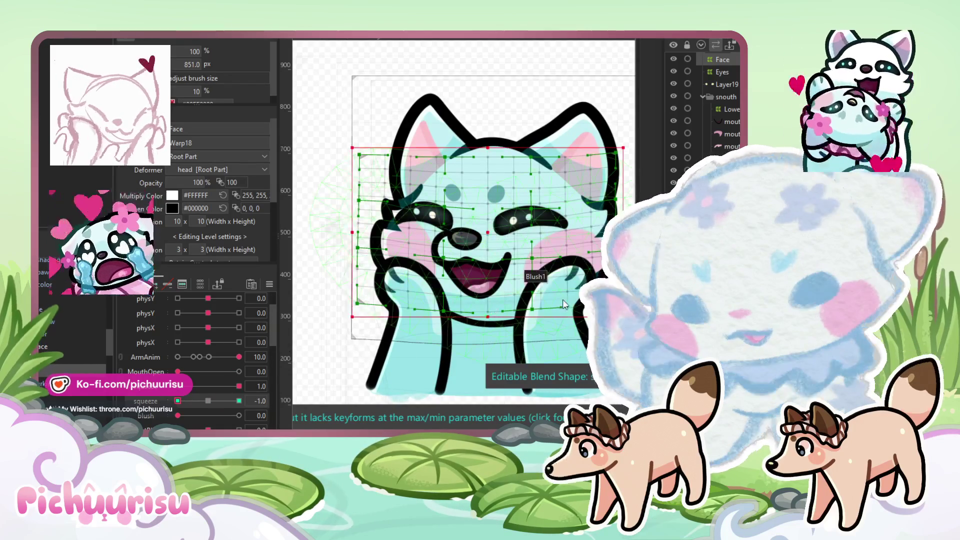
{"action": "left_click", "coordinate": [354, 285]}
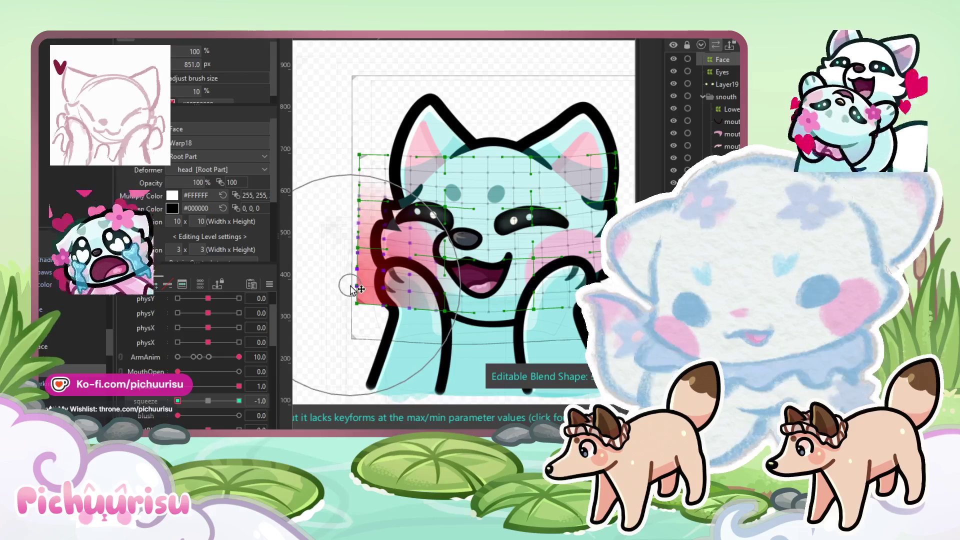
{"action": "left_click_drag", "start_coordinate": [350, 289], "coordinate": [368, 261]}
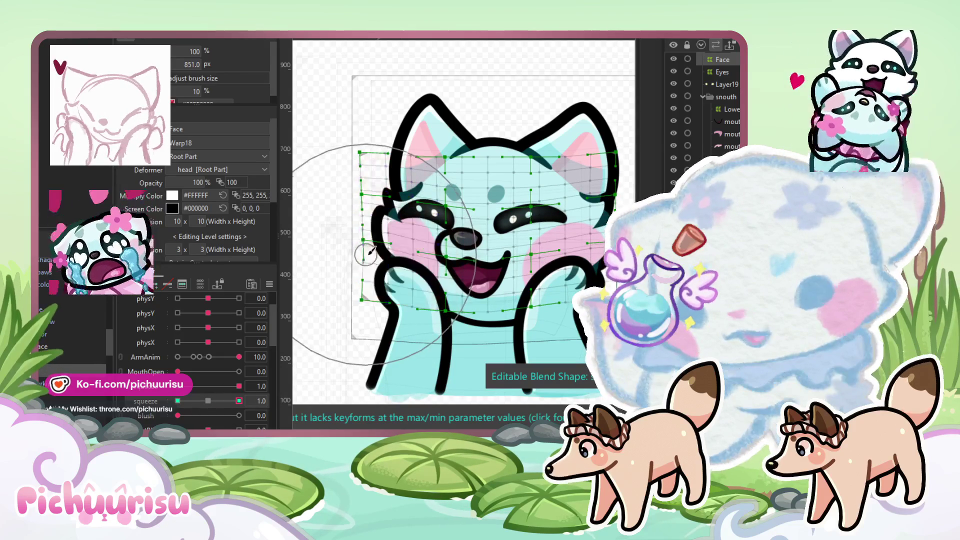
{"action": "left_click", "coordinate": [570, 272]}
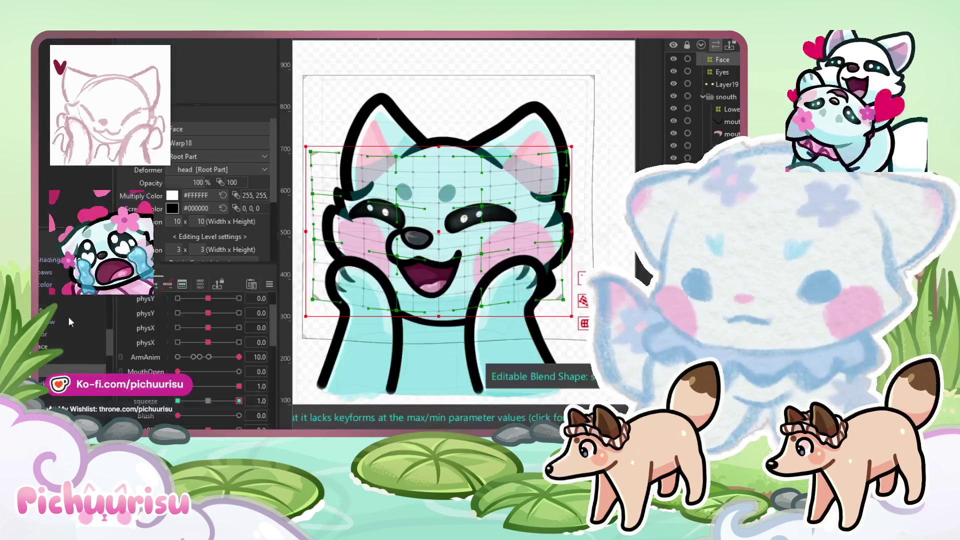
Step: Raise the arms warp deformer's grid division from 5 × 5 to 20 × 20
{"action": "scroll", "coordinate": [69, 325], "scroll_direction": "up", "scroll_amount": 5}
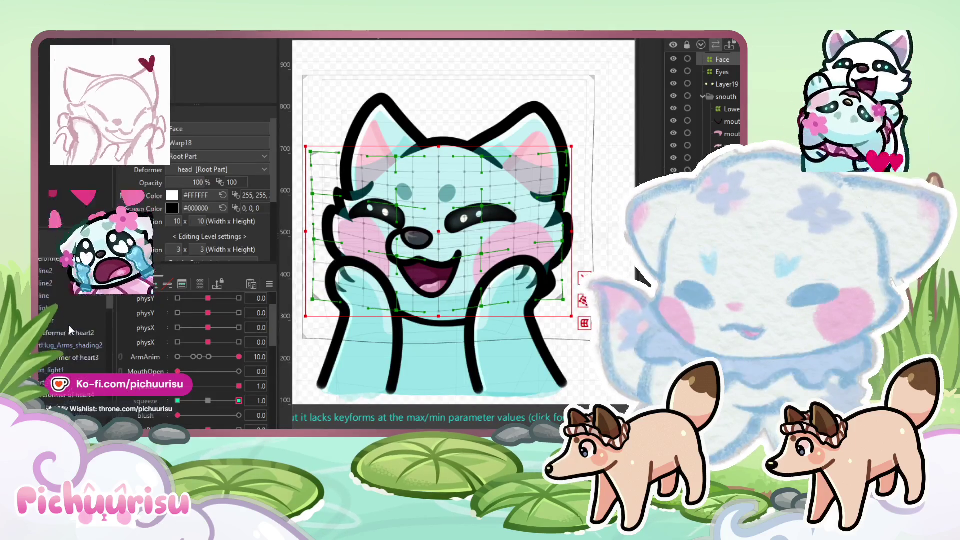
{"action": "scroll", "coordinate": [69, 325], "scroll_direction": "down", "scroll_amount": 3}
{"action": "left_click", "coordinate": [70, 359]}
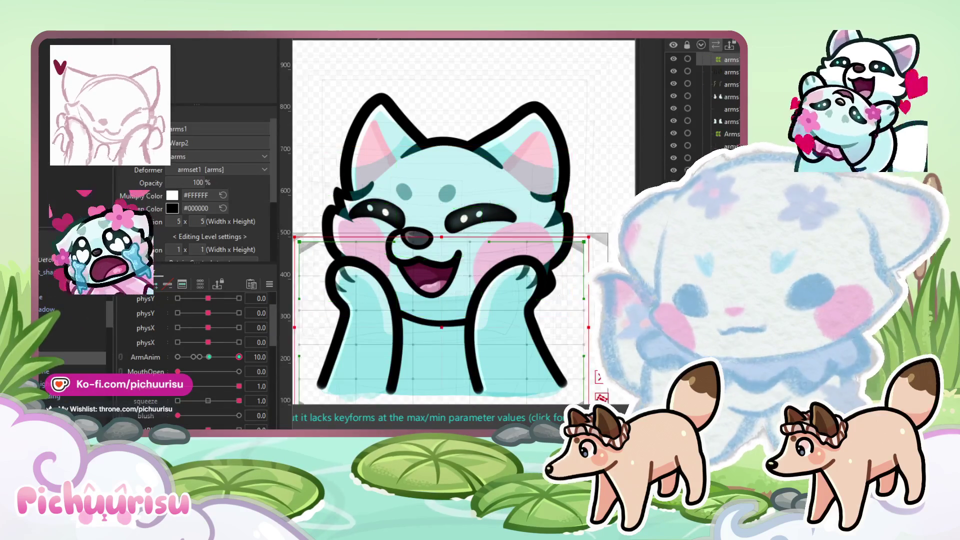
{"action": "scroll", "coordinate": [450, 235], "scroll_direction": "down", "scroll_amount": 3}
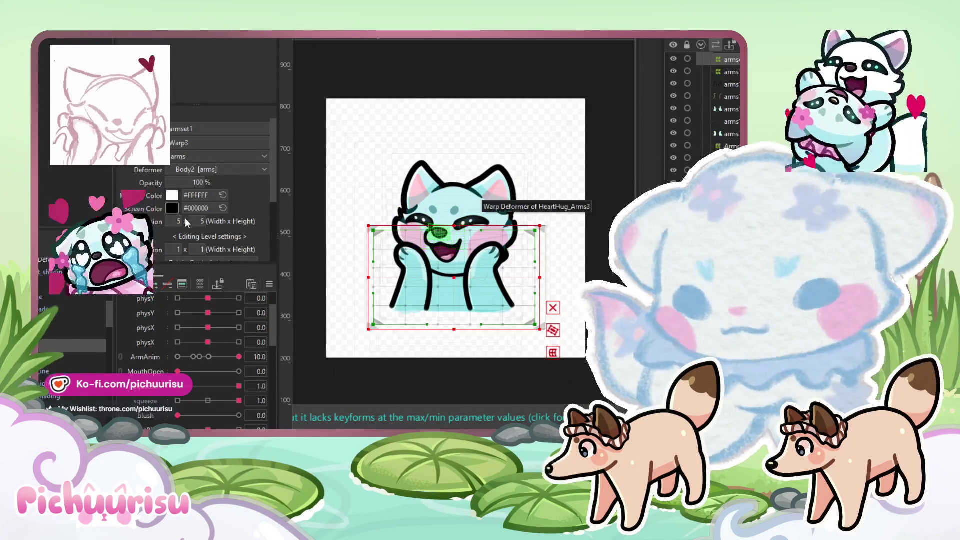
{"action": "double_click", "coordinate": [179, 222]}
{"action": "type", "text": "20"}
{"action": "double_click", "coordinate": [198, 221]}
{"action": "type", "text": "20"}
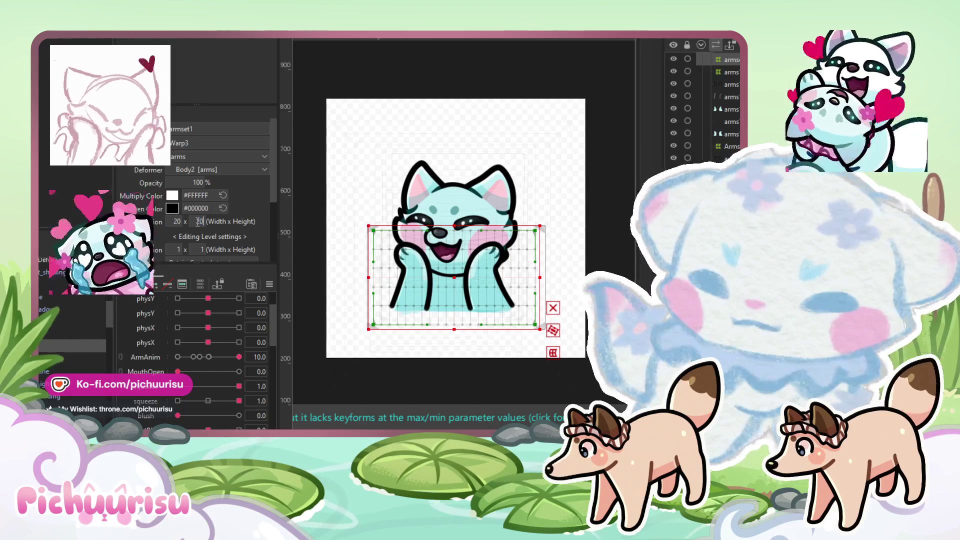
{"action": "key", "text": "Return"}
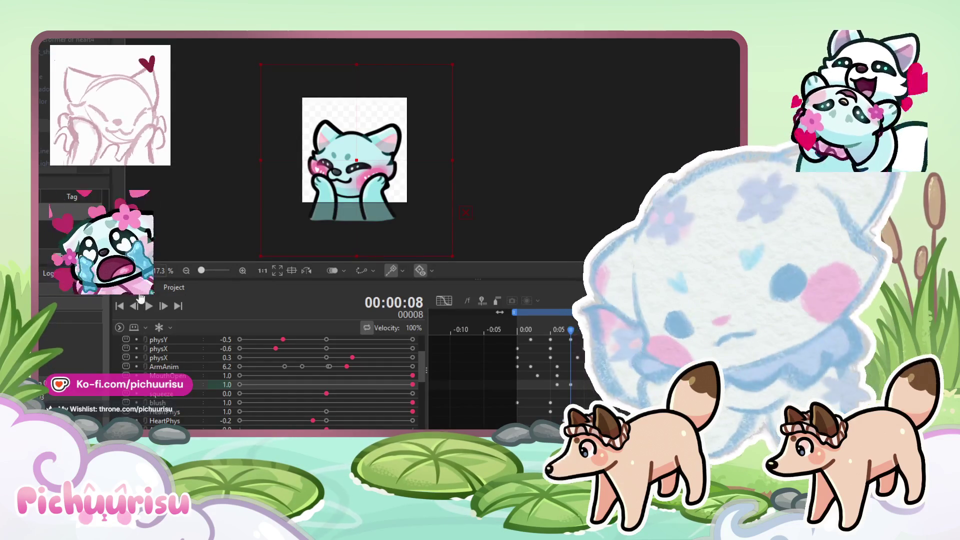
Step: Swap visibility of the two february_giddy tracks and preview the playback
{"action": "left_click", "coordinate": [369, 331]}
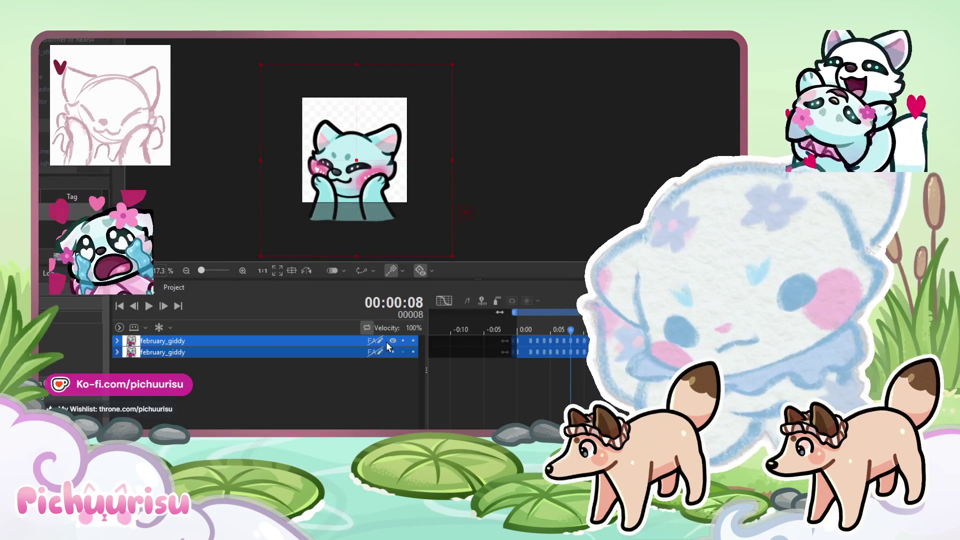
{"action": "left_click", "coordinate": [393, 340]}
{"action": "left_click", "coordinate": [392, 352]}
{"action": "left_click", "coordinate": [149, 307]}
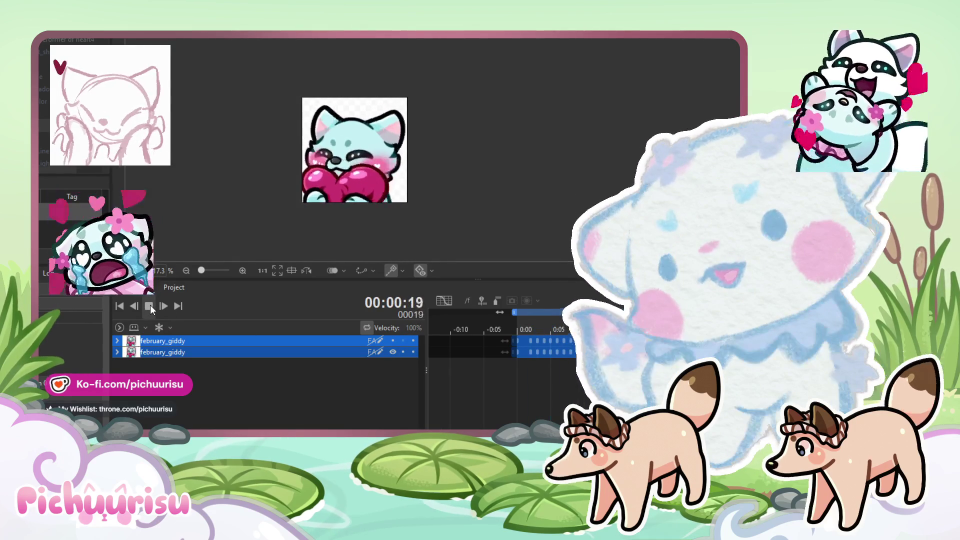
{"action": "left_click", "coordinate": [150, 305]}
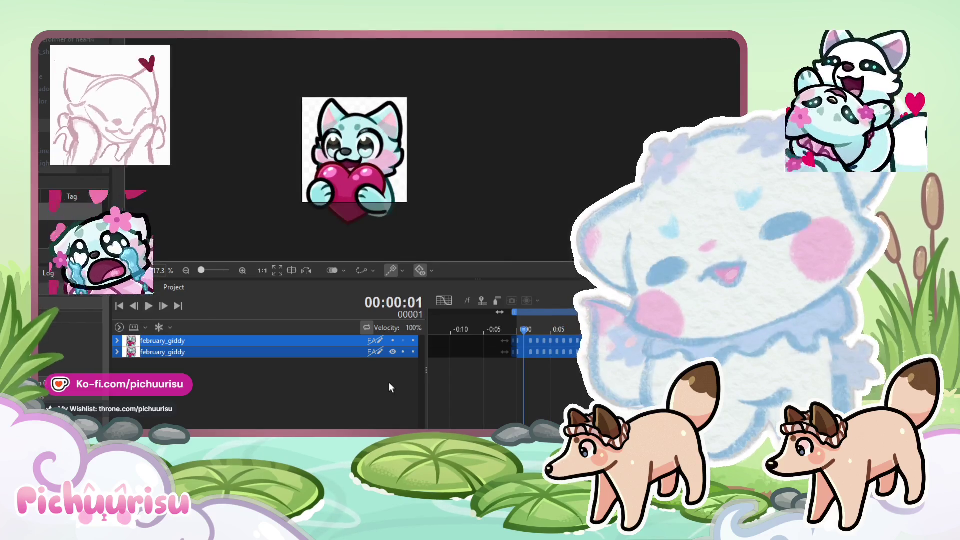
Step: Show only the cheek-squishing fox track and play the animation from the start
{"action": "left_click", "coordinate": [393, 341]}
{"action": "left_click", "coordinate": [394, 352]}
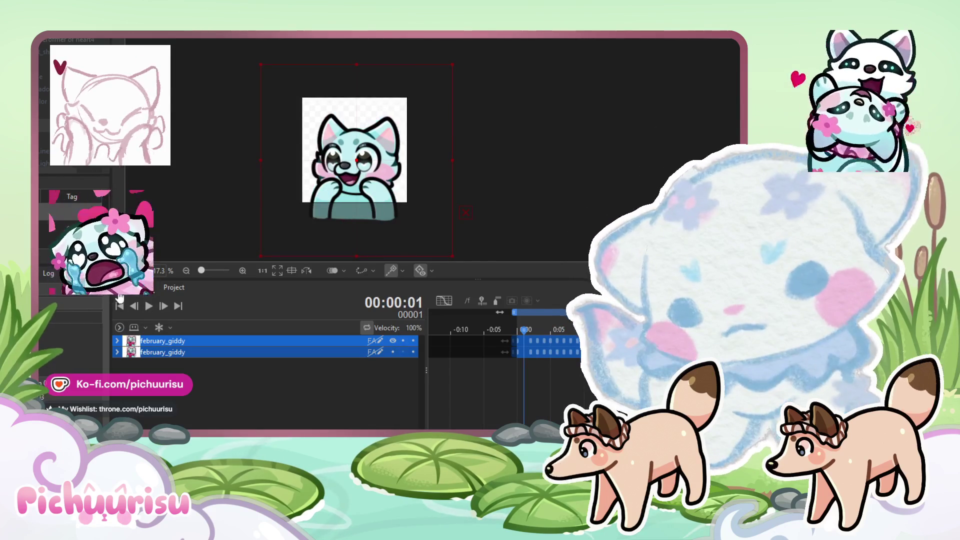
{"action": "left_click", "coordinate": [150, 305]}
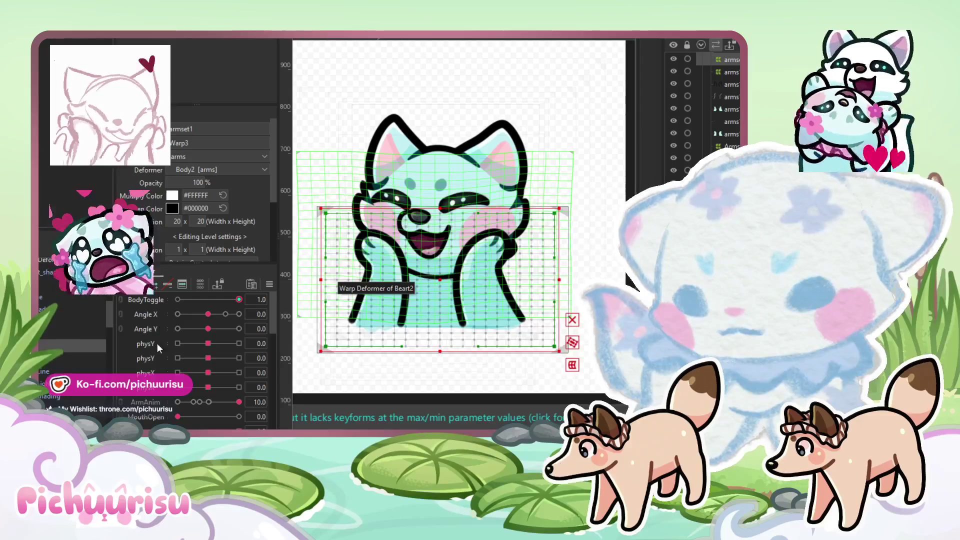
Step: Set Angle X to 30, parent armset1 under Warp Deformer of arms, and reselect that warp
{"action": "mouse_move", "coordinate": [208, 314]}
{"action": "left_mouse_down"}
{"action": "mouse_move", "coordinate": [199, 317]}
{"action": "mouse_move", "coordinate": [239, 314]}
{"action": "left_mouse_up"}
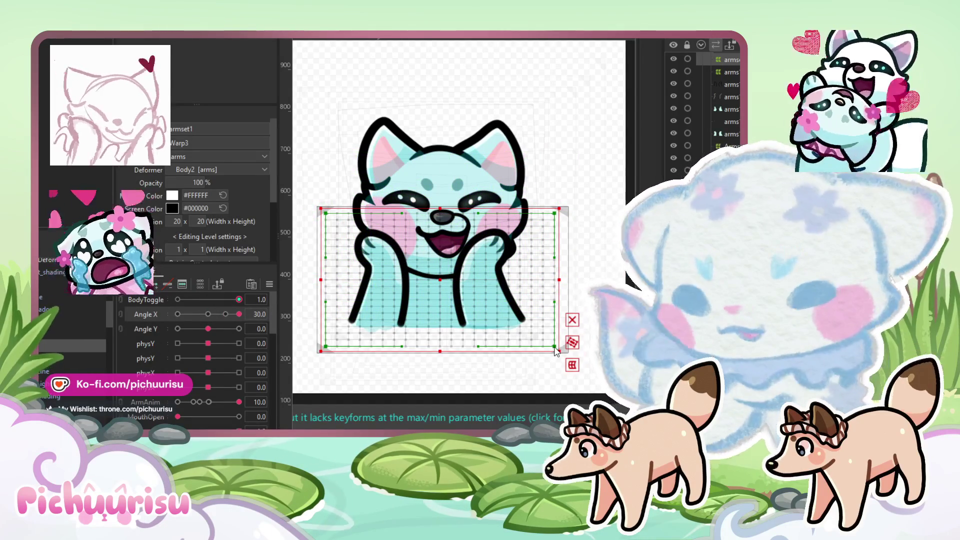
{"action": "left_click", "coordinate": [87, 347]}
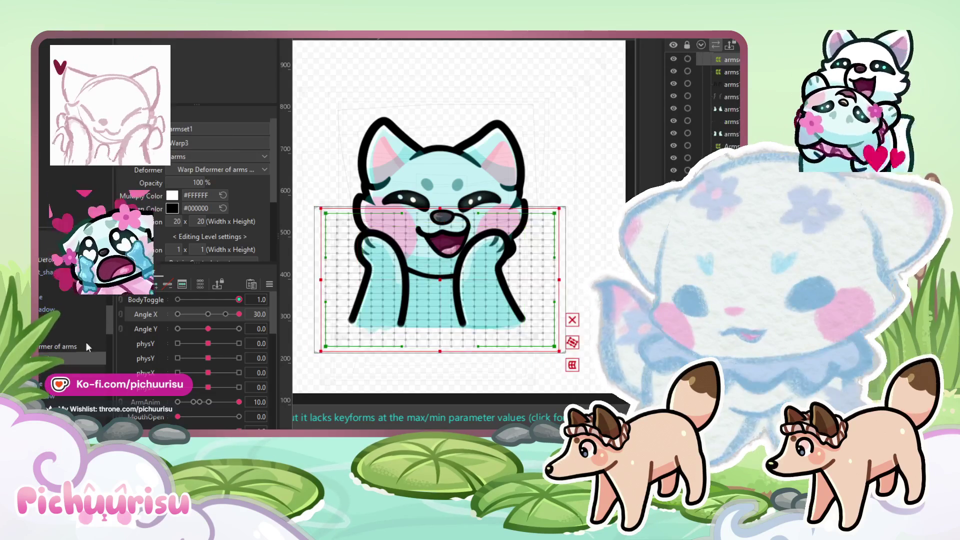
{"action": "left_click", "coordinate": [88, 334]}
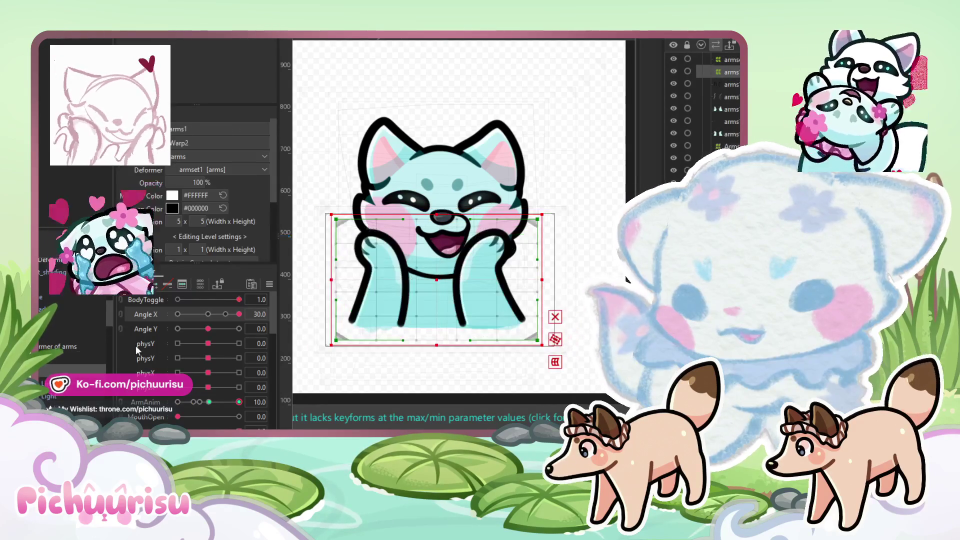
{"action": "left_click", "coordinate": [75, 346]}
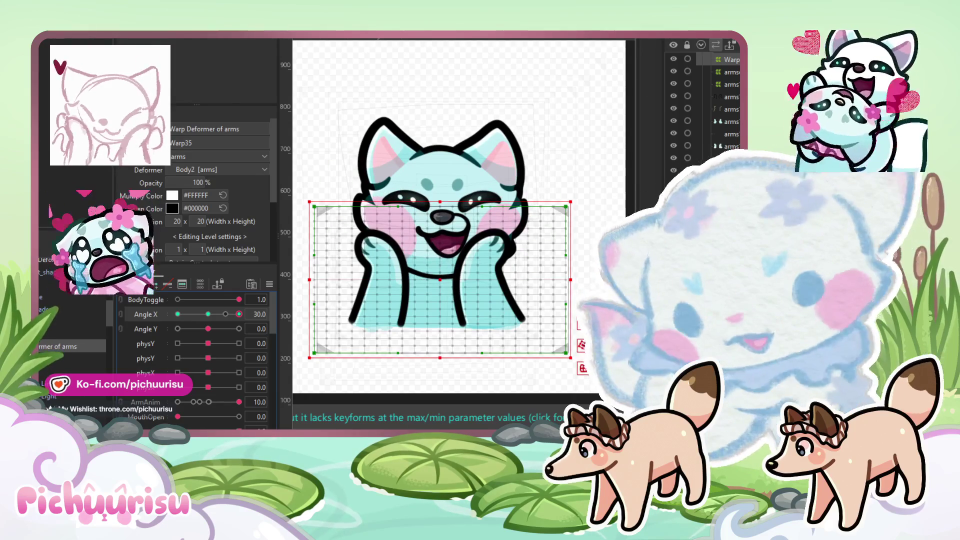
Step: Brush the arms warp at Angle X +30, bending its left part and pushing the right middle
{"action": "key", "text": "b"}
{"action": "scroll", "coordinate": [462, 278], "scroll_direction": "up", "scroll_amount": 2}
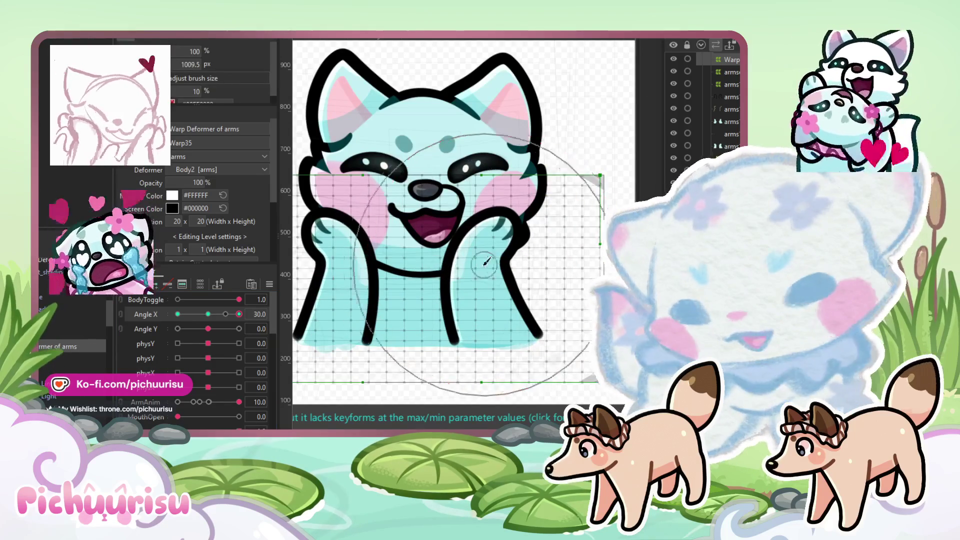
{"action": "left_click_drag", "start_coordinate": [489, 257], "coordinate": [350, 234]}
{"action": "left_click_drag", "start_coordinate": [490, 322], "coordinate": [470, 371]}
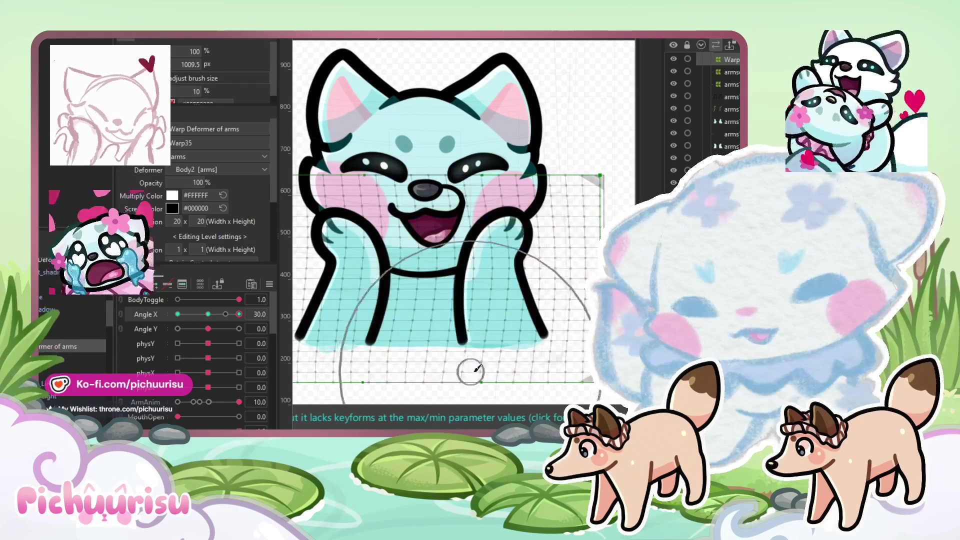
{"action": "key", "text": "v"}
{"action": "scroll", "coordinate": [518, 343], "scroll_direction": "down", "scroll_amount": 2}
Step: Reshape the arms warp edges at the Angle X −30 keyform, then return to +30
{"action": "left_click", "coordinate": [178, 314]}
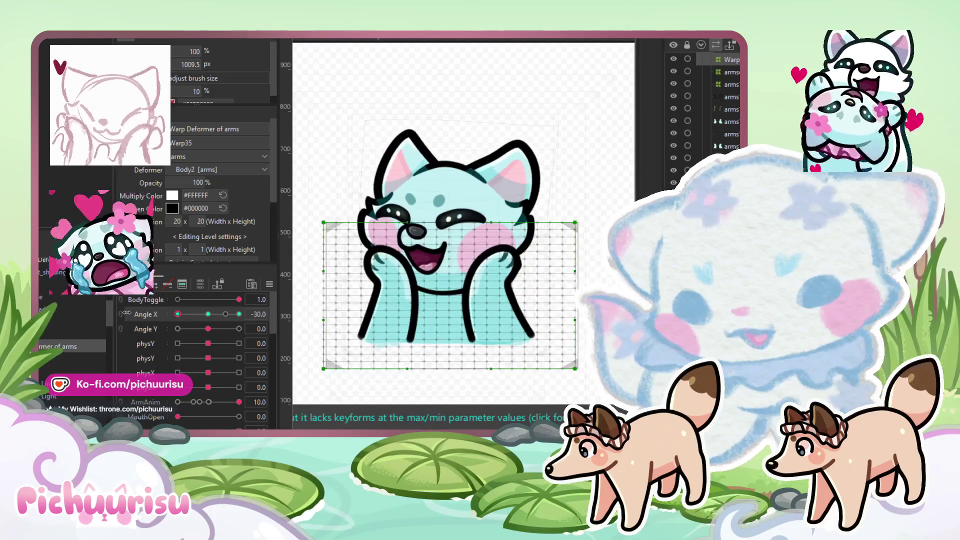
{"action": "left_click_drag", "start_coordinate": [401, 278], "coordinate": [395, 281]}
{"action": "left_click_drag", "start_coordinate": [470, 280], "coordinate": [486, 281]}
{"action": "left_click_drag", "start_coordinate": [508, 318], "coordinate": [517, 320]}
{"action": "left_click_drag", "start_coordinate": [480, 290], "coordinate": [493, 282]}
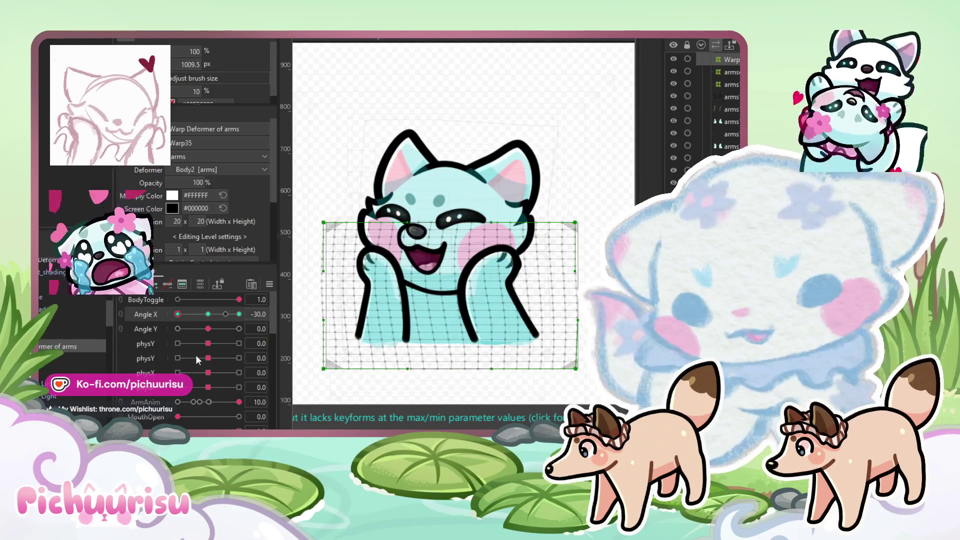
{"action": "left_click", "coordinate": [239, 314]}
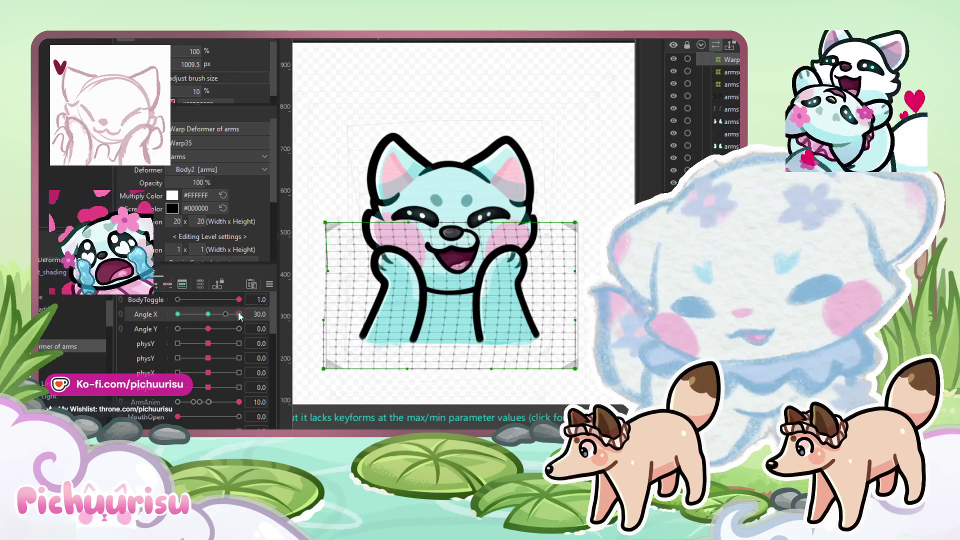
{"action": "left_click", "coordinate": [178, 314]}
{"action": "mouse_move", "coordinate": [526, 300]}
{"action": "left_mouse_down"}
{"action": "mouse_move", "coordinate": [530, 316]}
{"action": "mouse_move", "coordinate": [478, 335]}
{"action": "left_mouse_up"}
{"action": "left_click_drag", "start_coordinate": [330, 281], "coordinate": [348, 275]}
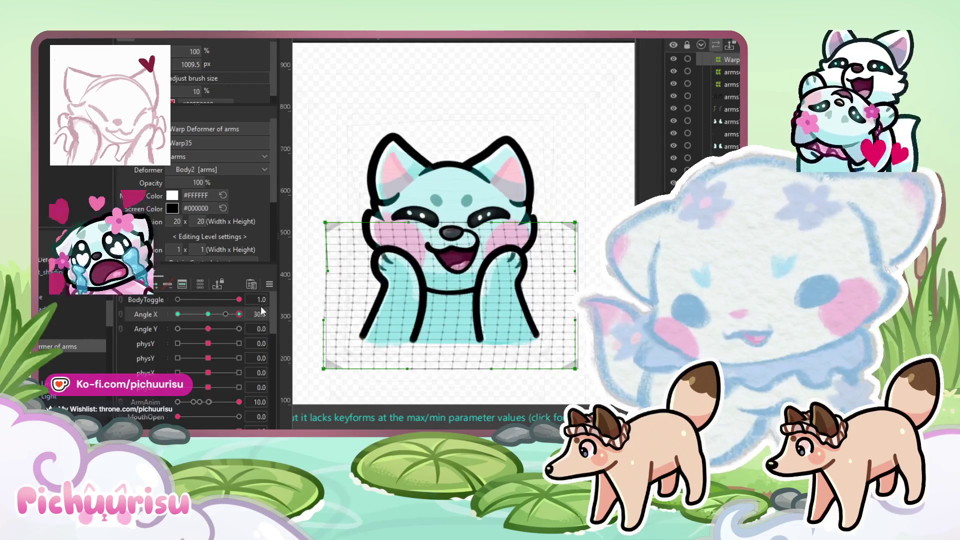
{"action": "left_click", "coordinate": [239, 314]}
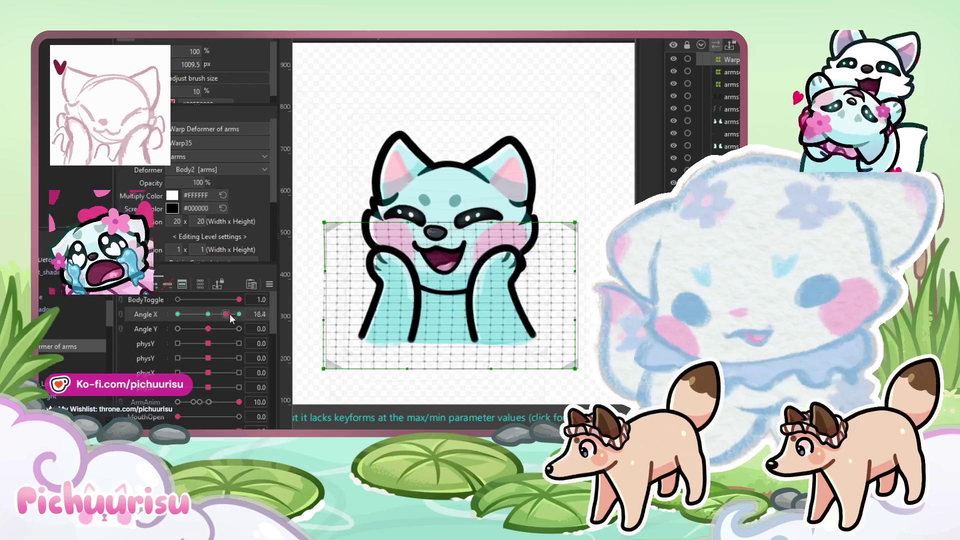
{"action": "scroll", "coordinate": [494, 248], "scroll_direction": "up", "scroll_amount": 2}
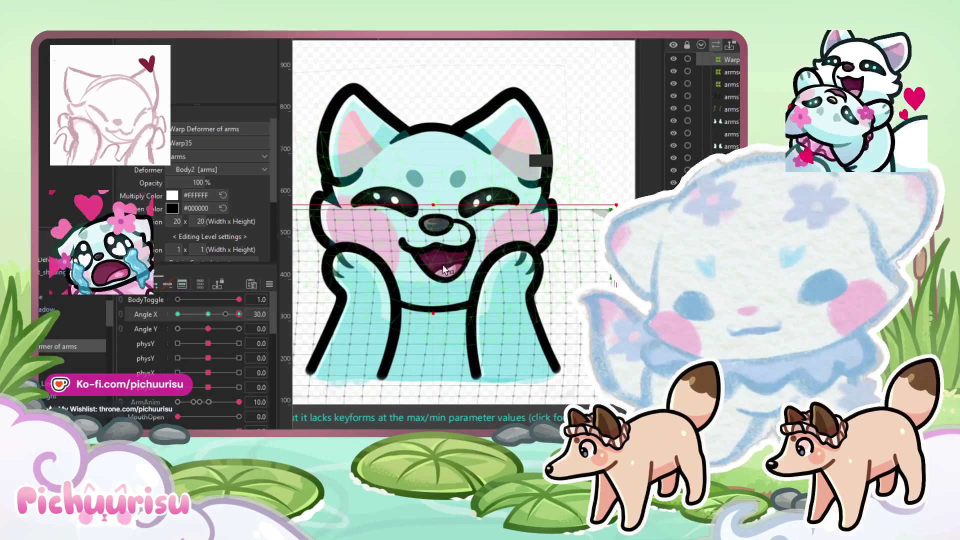
Step: Zoom in on the face and shift the nose warp deformer to the right
{"action": "scroll", "coordinate": [435, 283], "scroll_direction": "up", "scroll_amount": 3}
{"action": "scroll", "coordinate": [438, 276], "scroll_direction": "down", "scroll_amount": 5}
{"action": "scroll", "coordinate": [441, 226], "scroll_direction": "up", "scroll_amount": 6}
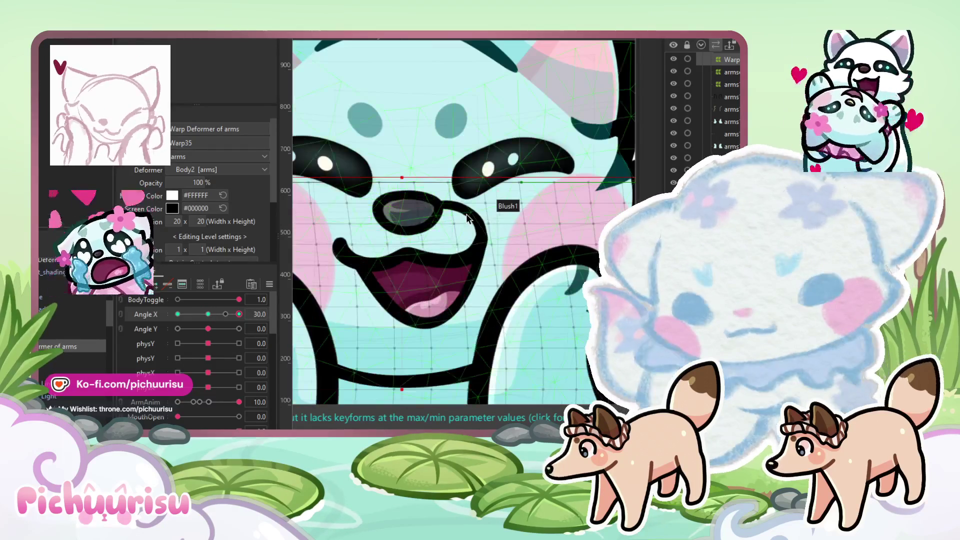
{"action": "scroll", "coordinate": [75, 340], "scroll_direction": "up", "scroll_amount": 3}
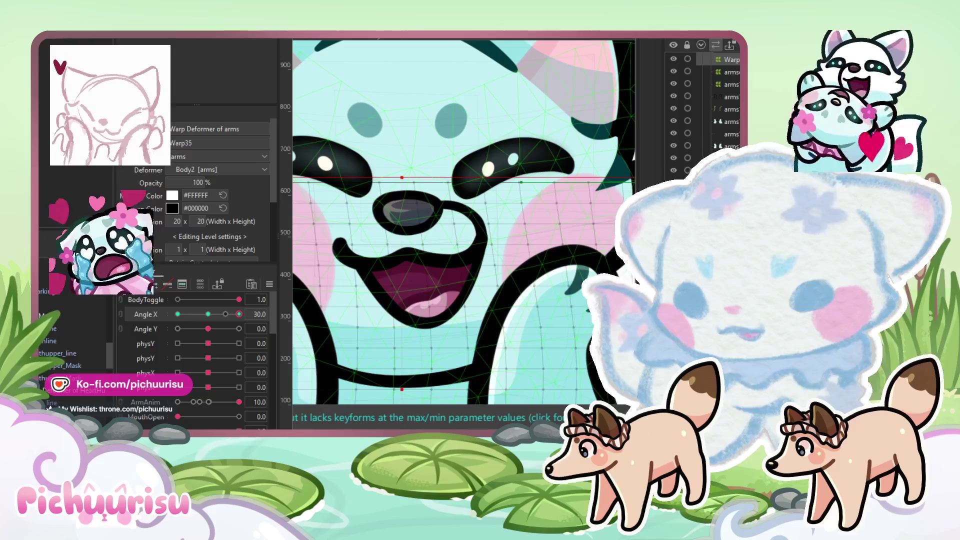
{"action": "left_click", "coordinate": [430, 223]}
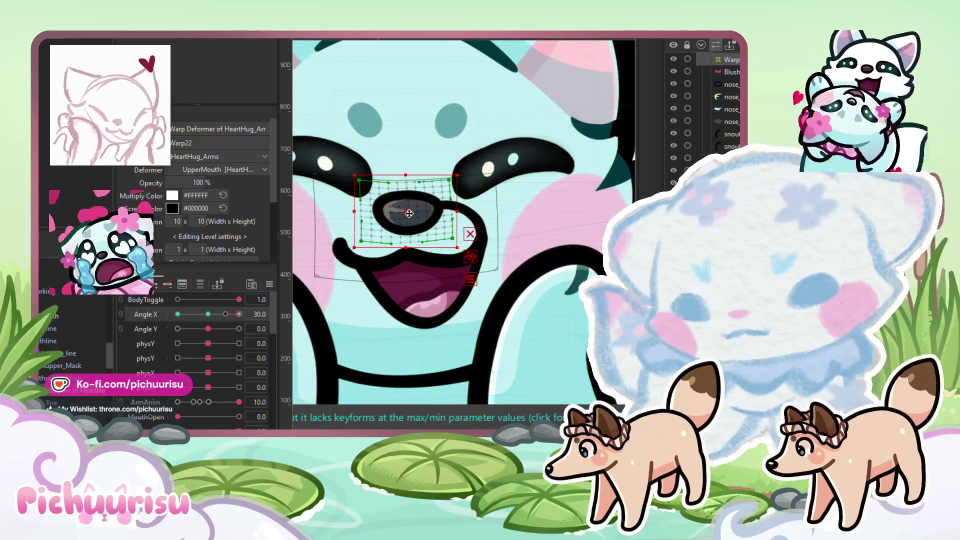
{"action": "left_click_drag", "start_coordinate": [409, 213], "coordinate": [419, 213]}
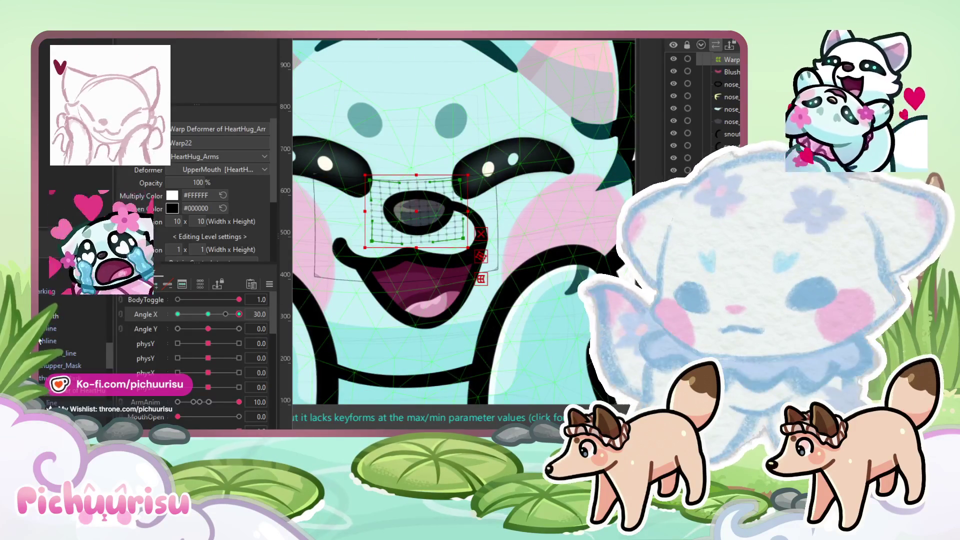
Step: Select both snout lines for brushing, then pick the upper mouth mask and mouthline vertices
{"action": "left_click", "coordinate": [345, 243]}
{"action": "left_click", "coordinate": [473, 235]}
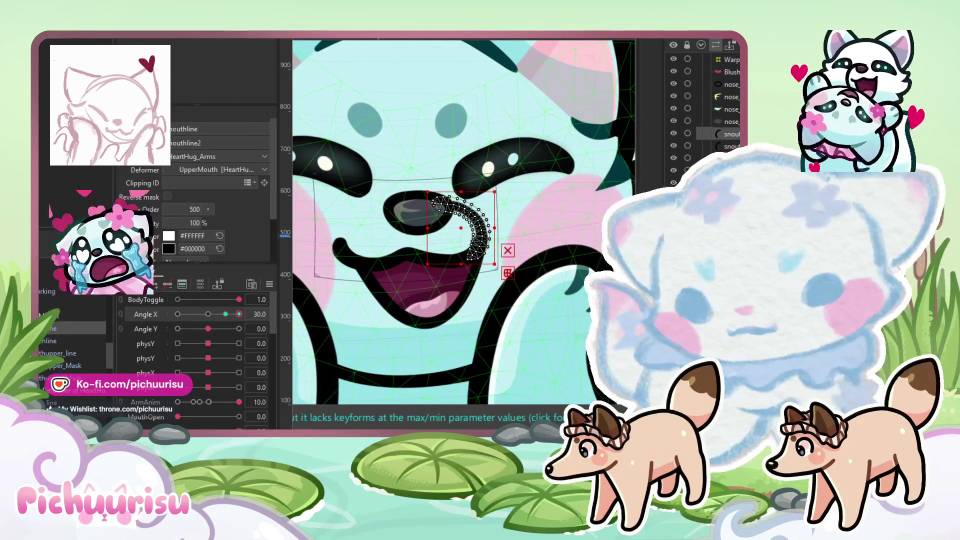
{"action": "key", "text": "b"}
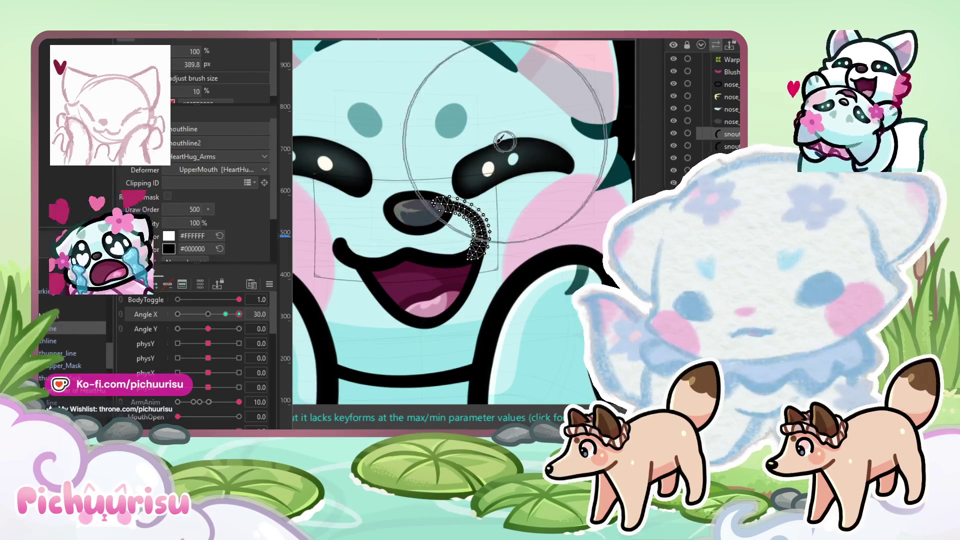
{"action": "scroll", "coordinate": [412, 171], "scroll_direction": "up", "scroll_amount": 3}
{"action": "left_click", "coordinate": [44, 369], "text": "ctrl"}
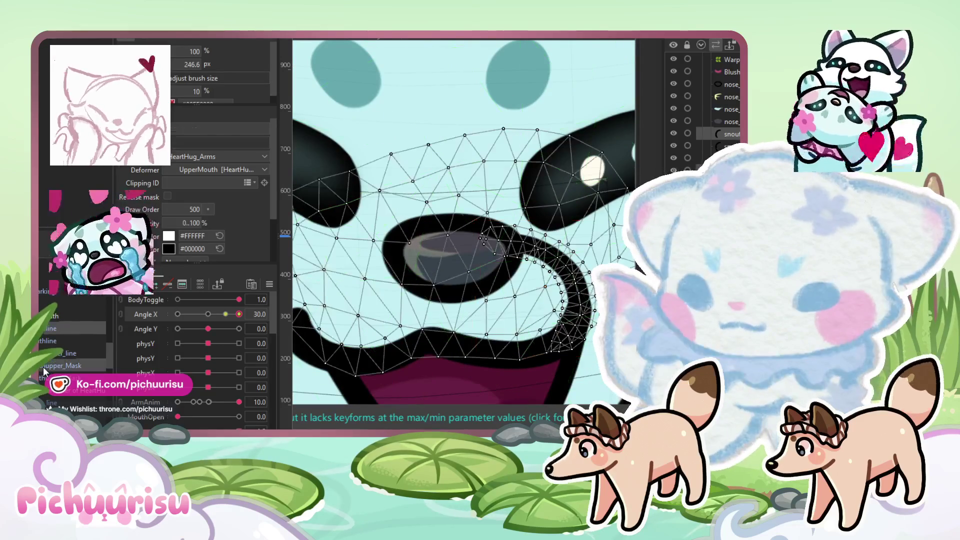
{"action": "left_click", "coordinate": [43, 369]}
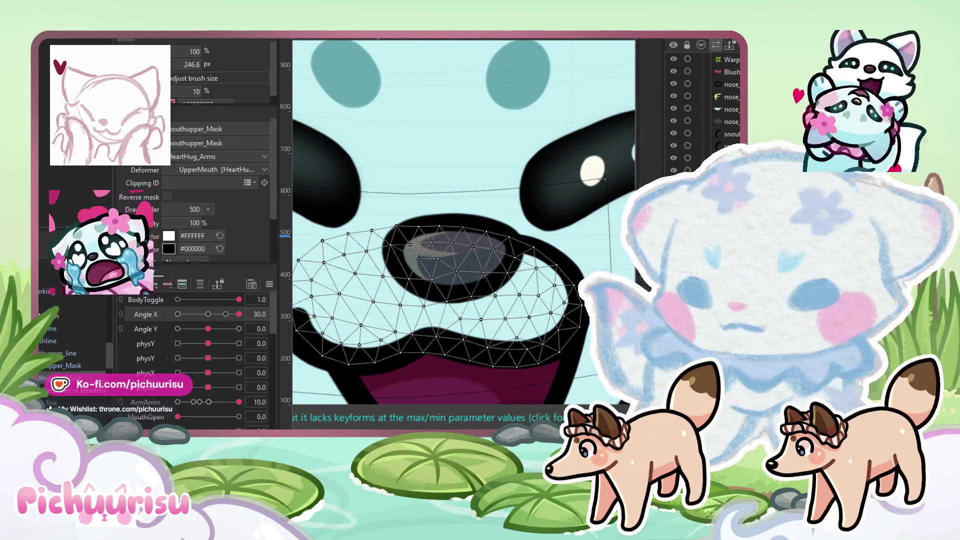
{"action": "left_click", "coordinate": [49, 329]}
{"action": "left_click", "coordinate": [456, 215]}
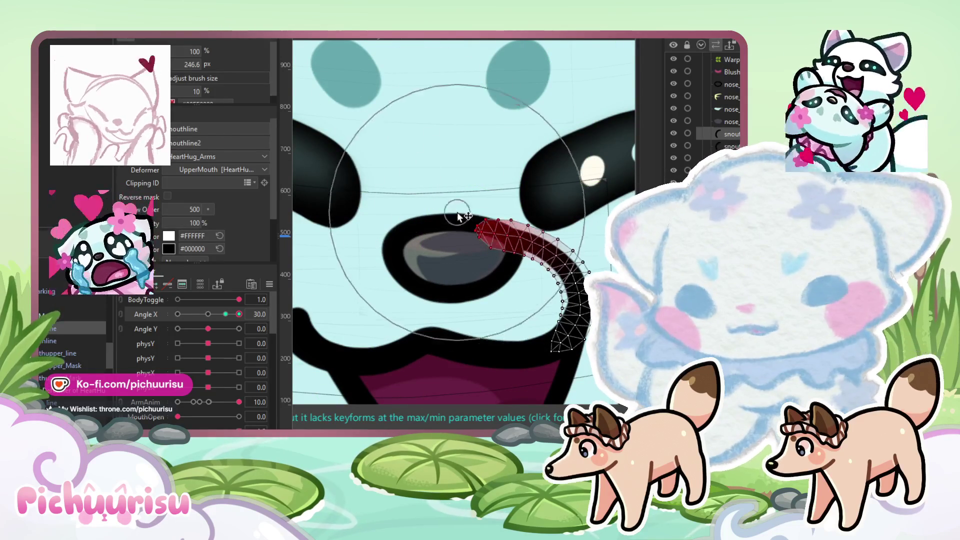
Step: At Angle X 17.3, brush the upper mouth line and add the nose and nose outline meshes
{"action": "left_click", "coordinate": [208, 315]}
{"action": "left_click", "coordinate": [226, 314]}
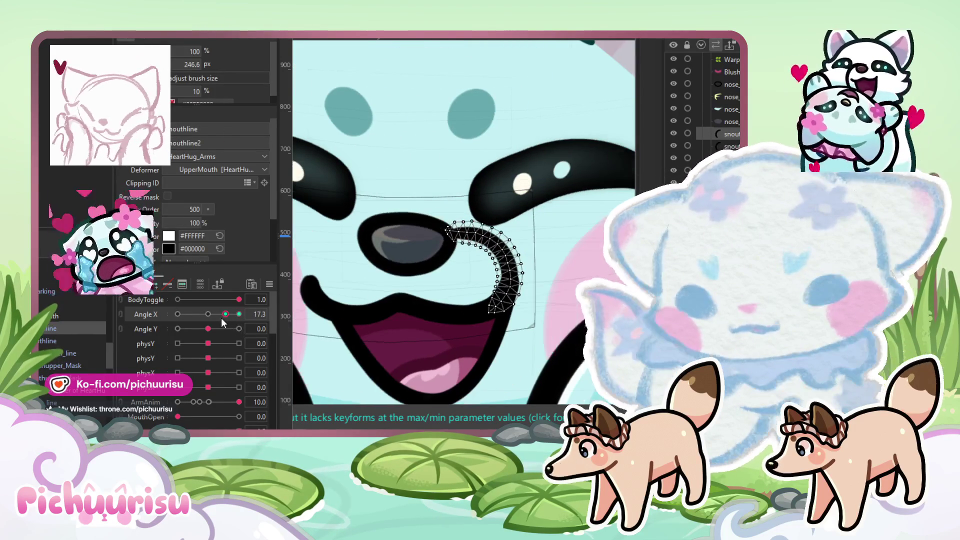
{"action": "scroll", "coordinate": [359, 311], "scroll_direction": "down", "scroll_amount": 3}
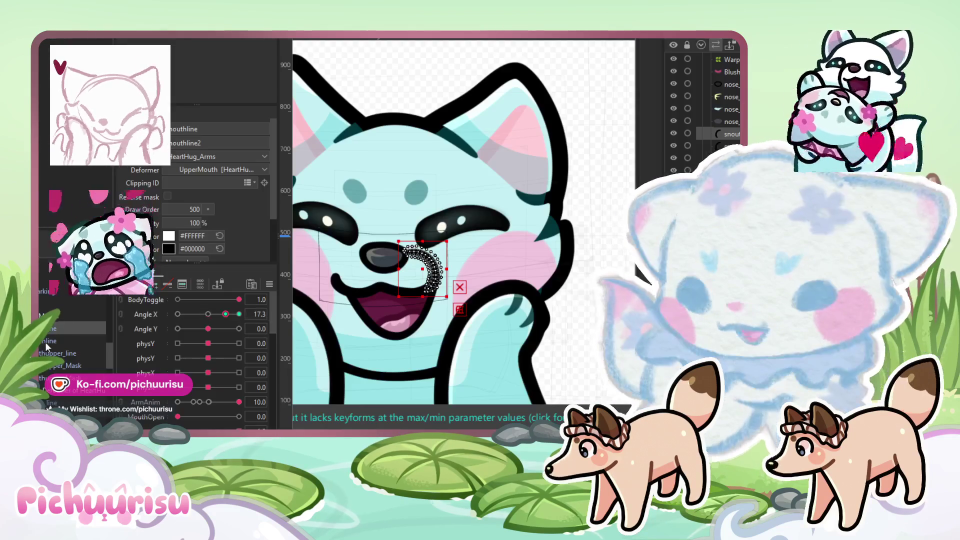
{"action": "left_click", "coordinate": [360, 287]}
{"action": "scroll", "coordinate": [359, 311], "scroll_direction": "up", "scroll_amount": 3}
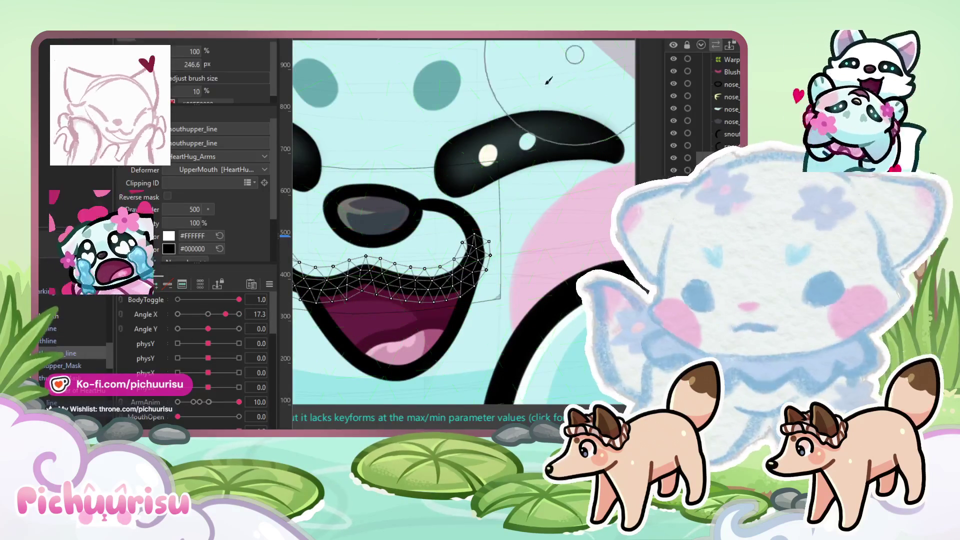
{"action": "key", "text": "b"}
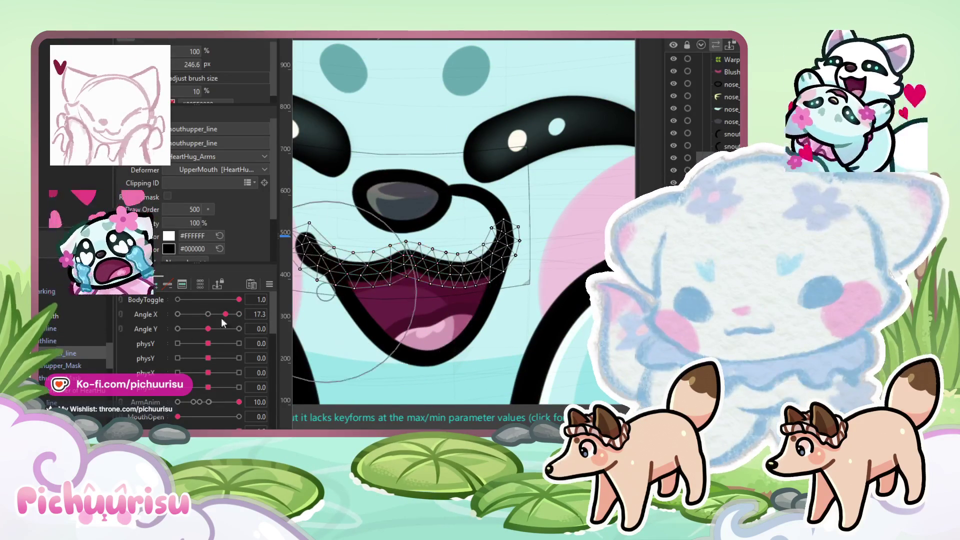
{"action": "left_click", "coordinate": [398, 210], "text": "ctrl"}
{"action": "left_click", "coordinate": [400, 222], "text": "ctrl"}
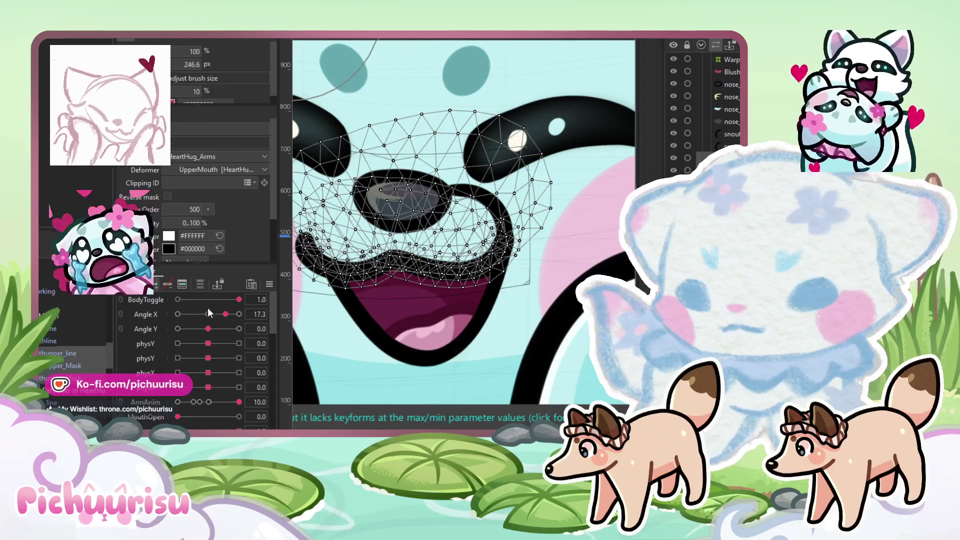
Step: Deform the upper mouth mesh at the Angle X 17.3 and 30.0 keyforms, ending at 30.0
{"action": "left_click_drag", "start_coordinate": [209, 313], "coordinate": [226, 314]}
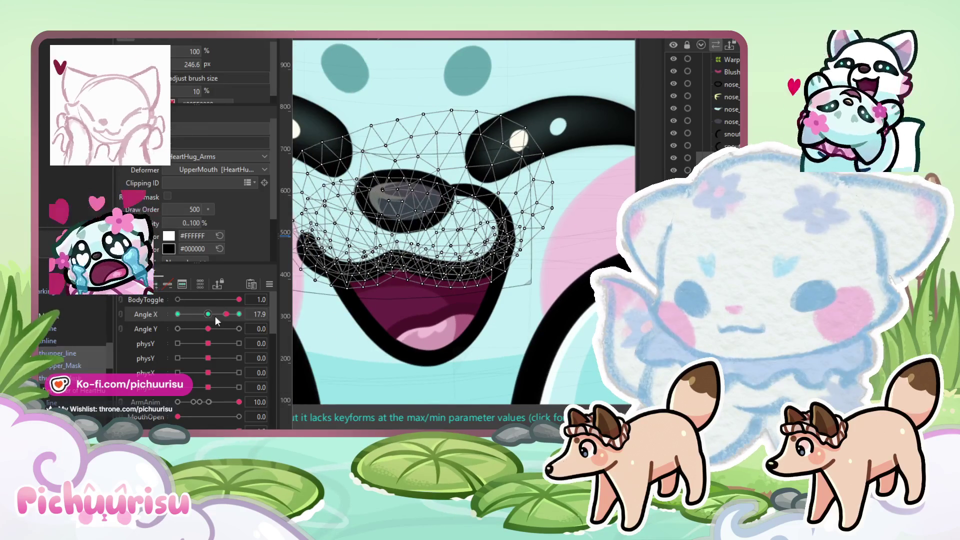
{"action": "left_click", "coordinate": [239, 314]}
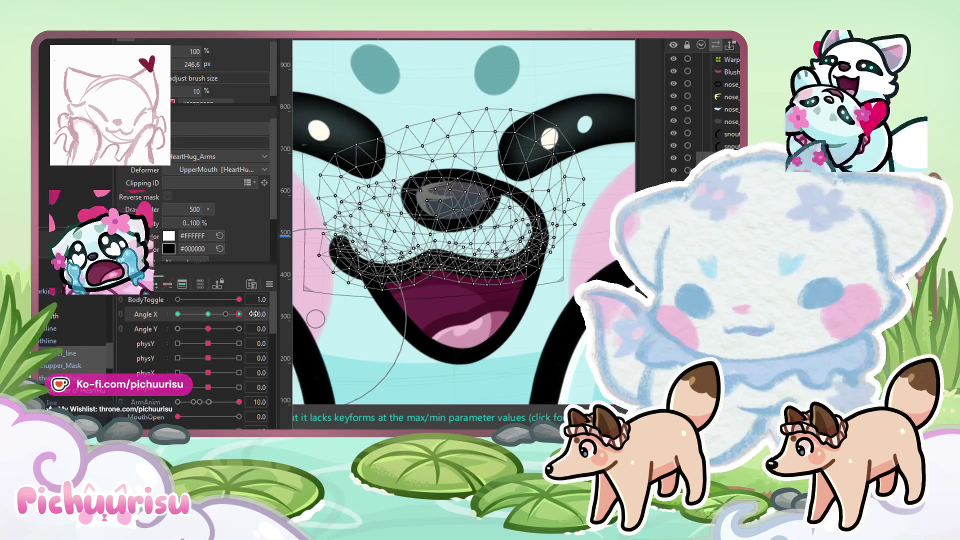
{"action": "left_click", "coordinate": [225, 315]}
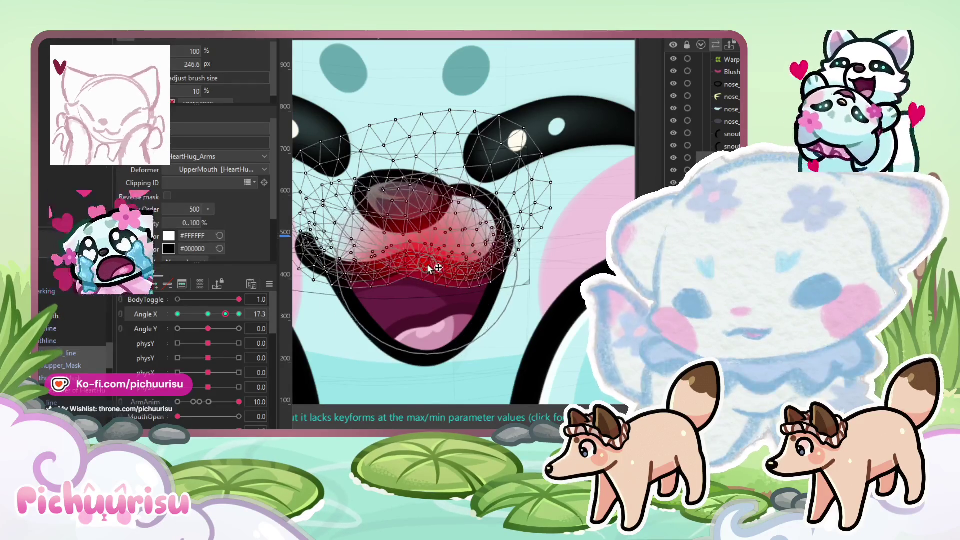
{"action": "left_click", "coordinate": [239, 314]}
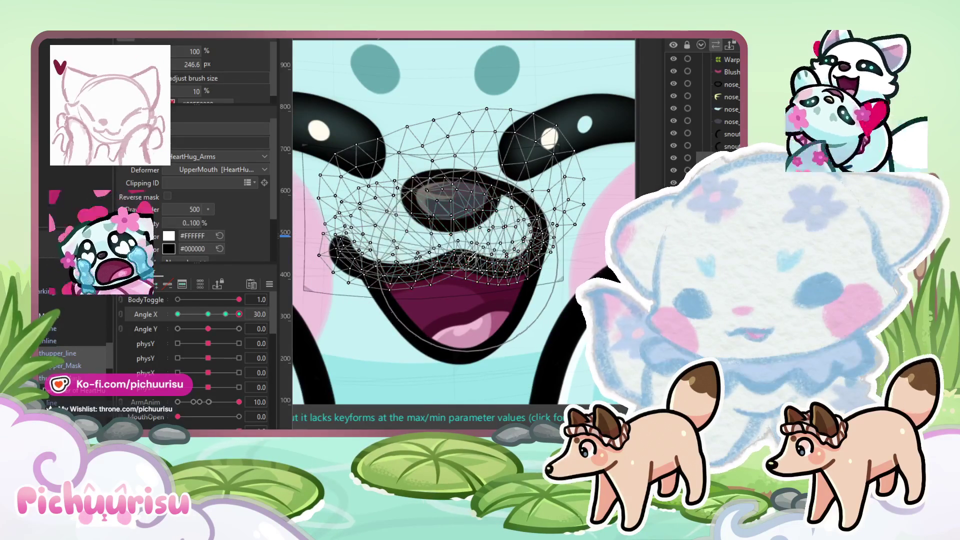
{"action": "scroll", "coordinate": [473, 257], "scroll_direction": "down", "scroll_amount": 2}
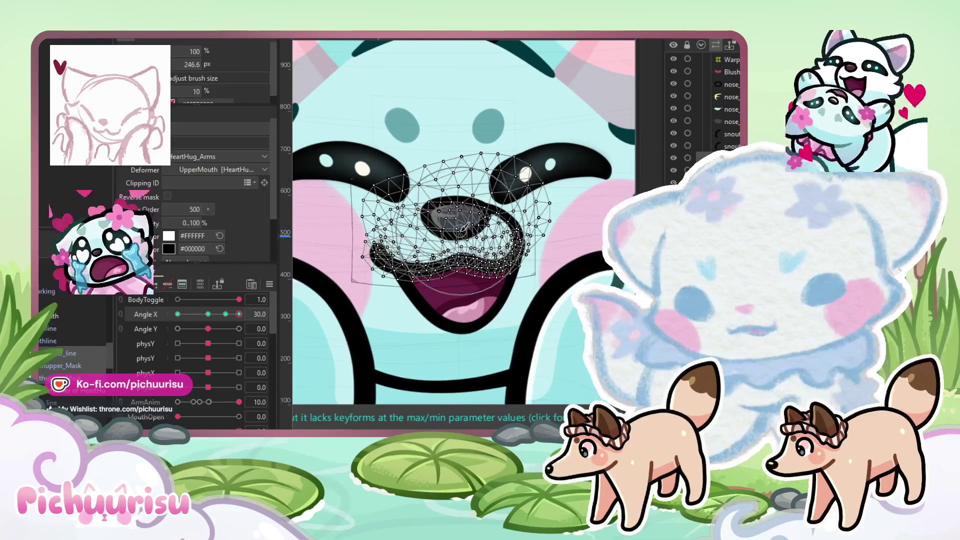
{"action": "left_click_drag", "start_coordinate": [239, 314], "coordinate": [227, 314]}
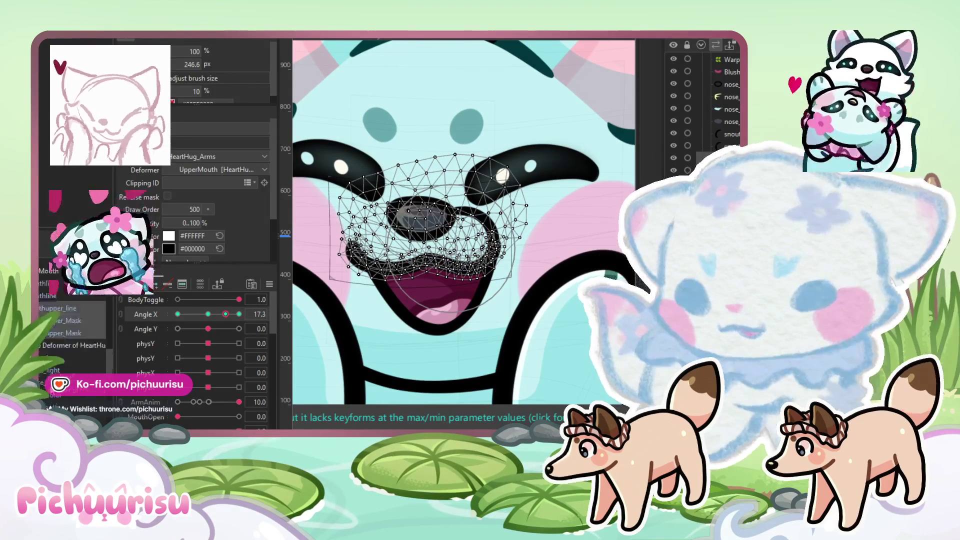
{"action": "left_click_drag", "start_coordinate": [226, 314], "coordinate": [239, 314]}
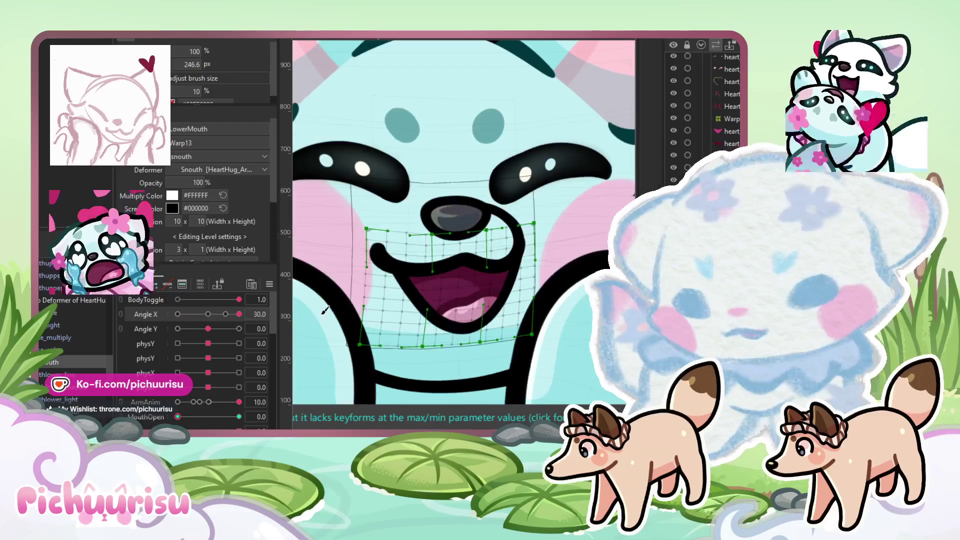
Step: Select mouthlower_line and push its shape left at the Angle X 17.3 keyform
{"action": "scroll", "coordinate": [457, 209], "scroll_direction": "down", "scroll_amount": 2}
{"action": "scroll", "coordinate": [458, 209], "scroll_direction": "down", "scroll_amount": 3}
{"action": "scroll", "coordinate": [400, 274], "scroll_direction": "up", "scroll_amount": 3}
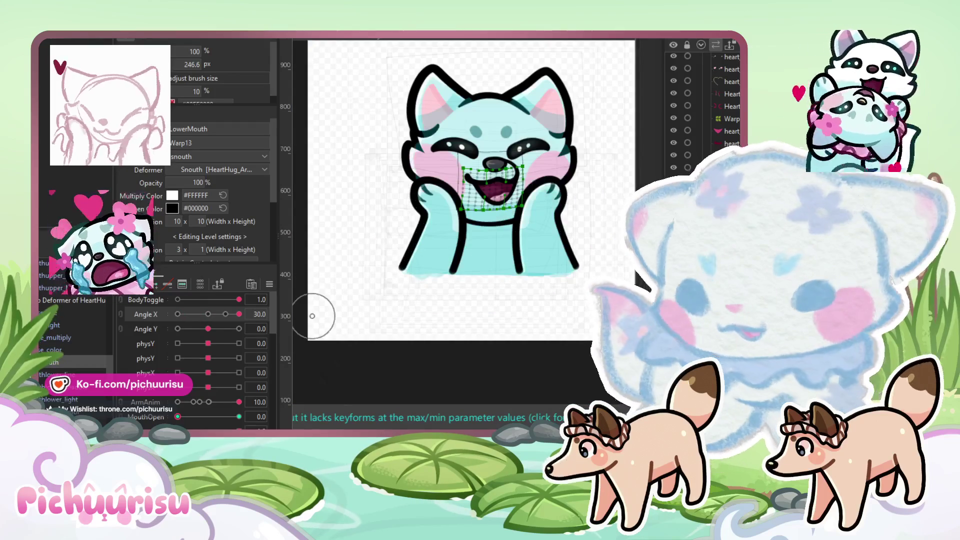
{"action": "left_click", "coordinate": [495, 198]}
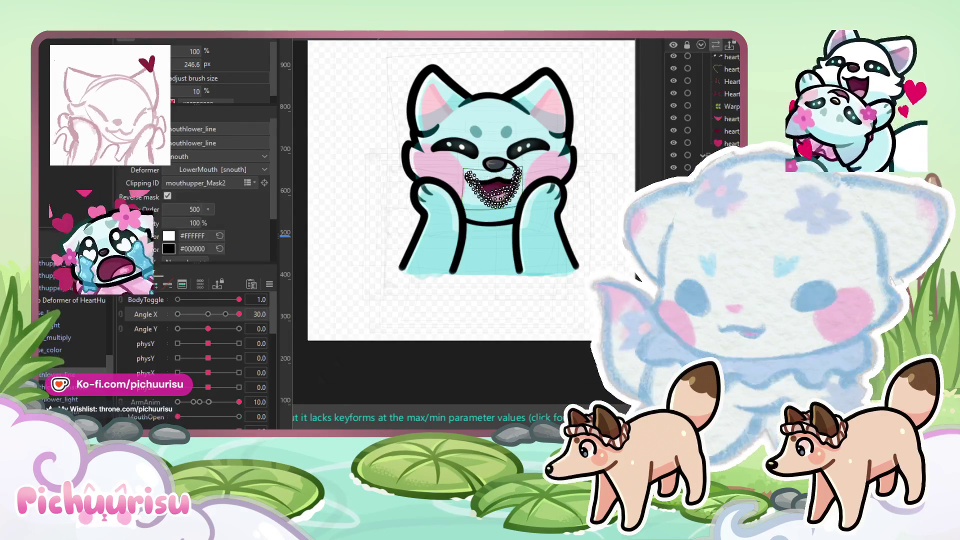
{"action": "left_click", "coordinate": [225, 314]}
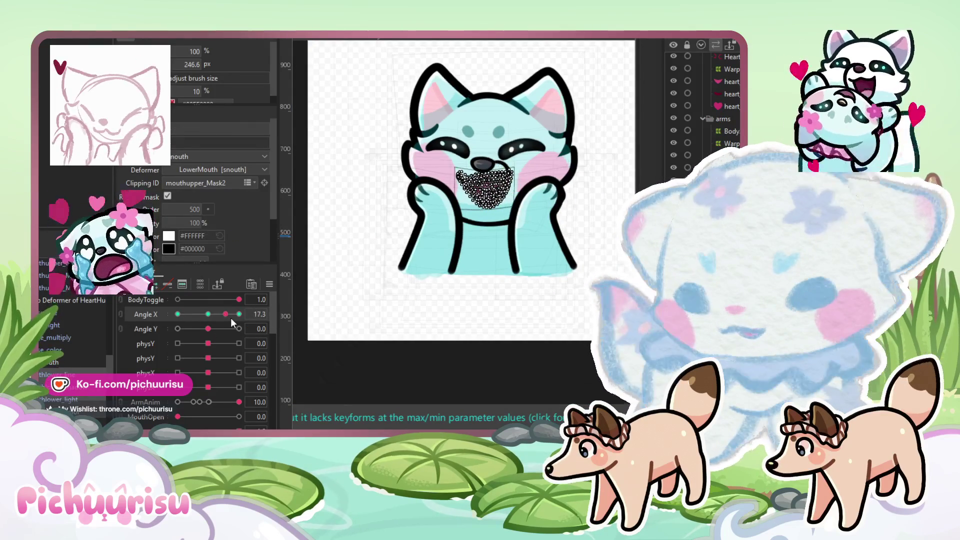
{"action": "scroll", "coordinate": [436, 204], "scroll_direction": "up", "scroll_amount": 2}
{"action": "scroll", "coordinate": [480, 210], "scroll_direction": "up", "scroll_amount": 2}
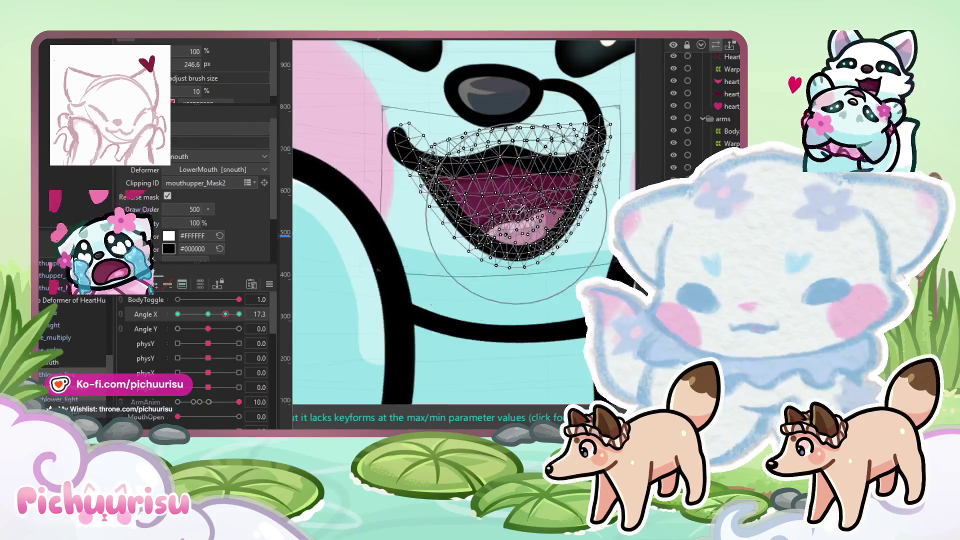
{"action": "left_click_drag", "start_coordinate": [456, 225], "coordinate": [480, 210]}
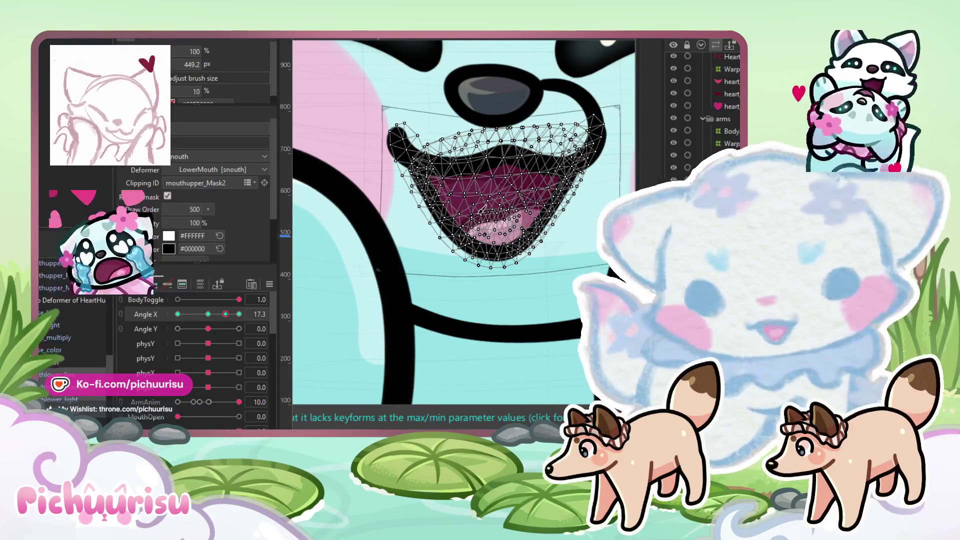
Step: Move to the Angle X 30.0 keyform, undo the last edit, and deselect the mesh
{"action": "scroll", "coordinate": [480, 210], "scroll_direction": "down", "scroll_amount": 1}
{"action": "left_click", "coordinate": [240, 315]}
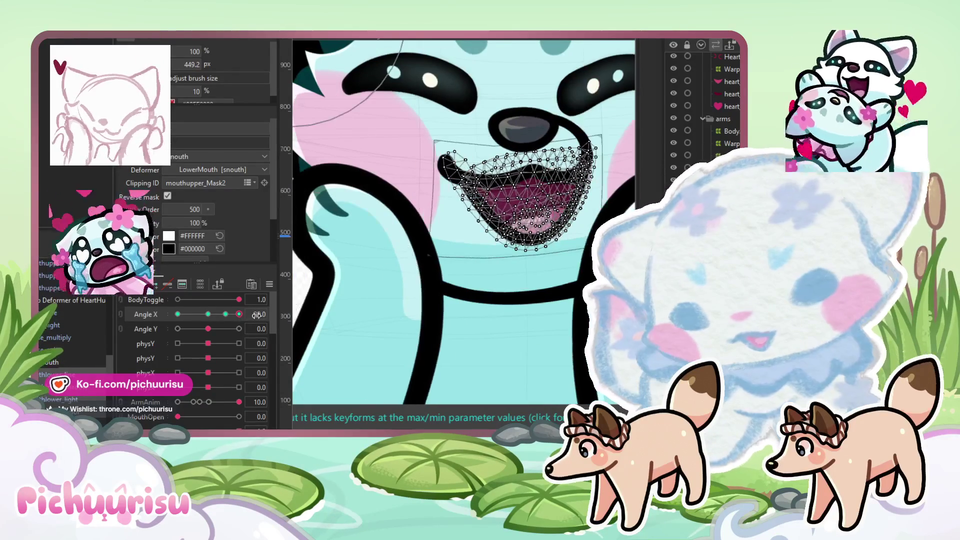
{"action": "key", "text": "ctrl+z"}
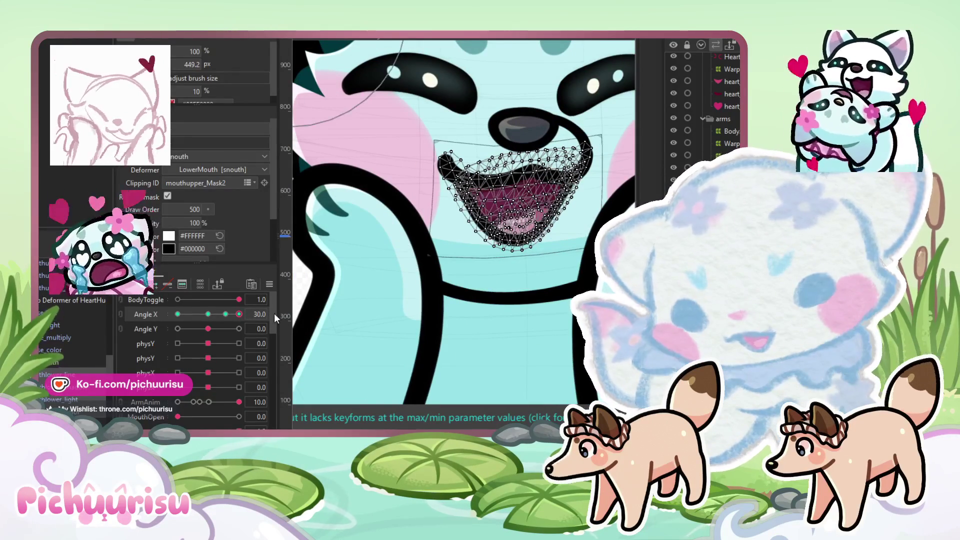
{"action": "scroll", "coordinate": [407, 264], "scroll_direction": "down", "scroll_amount": 5}
{"action": "left_click", "coordinate": [531, 45]}
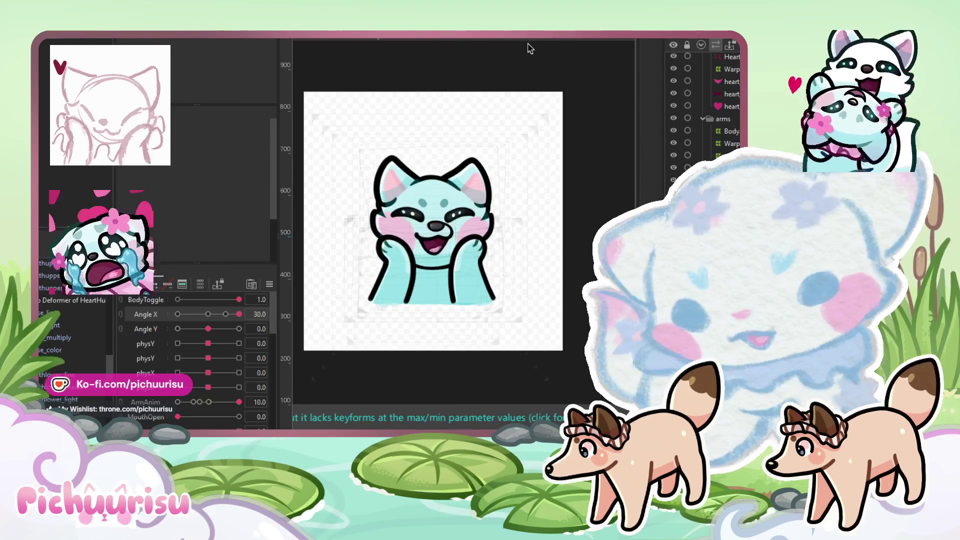
{"action": "scroll", "coordinate": [532, 45], "scroll_direction": "down", "scroll_amount": 3}
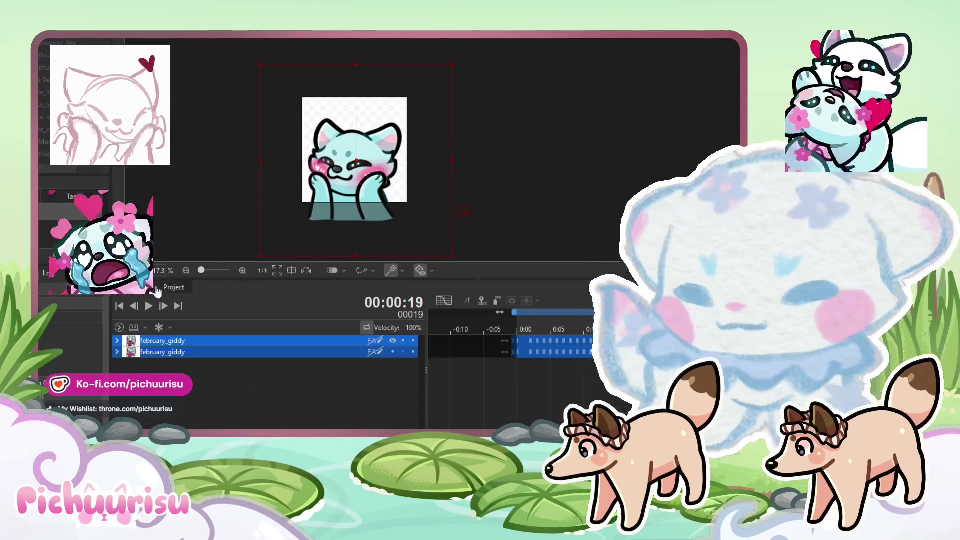
Step: Play the giddy emote and expand the february_giddy track to show its Live2D Parameters
{"action": "left_click", "coordinate": [149, 307]}
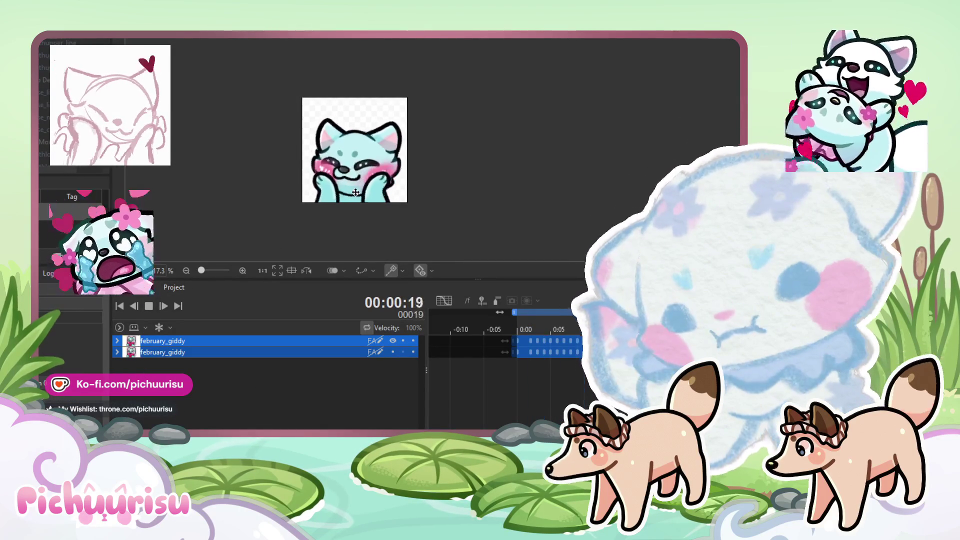
{"action": "scroll", "coordinate": [355, 193], "scroll_direction": "up", "scroll_amount": 2}
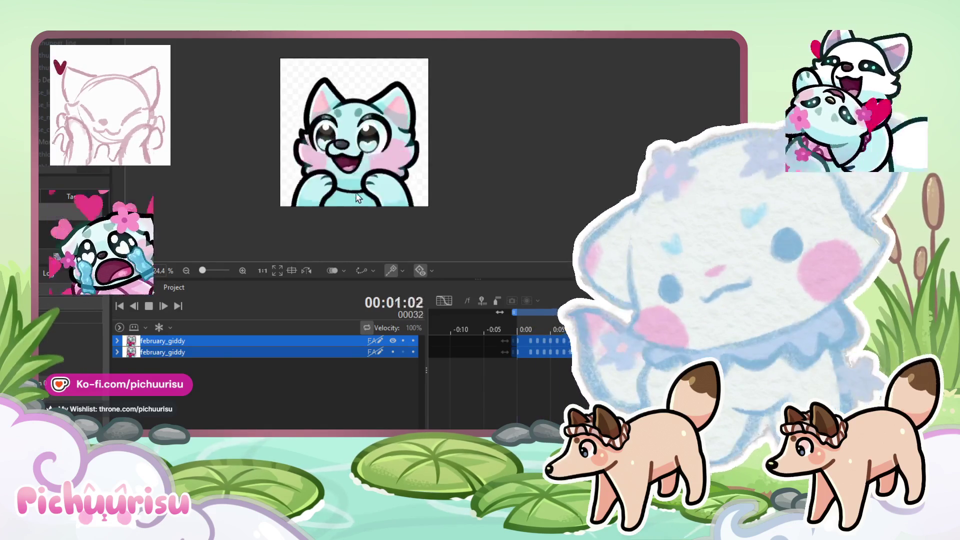
{"action": "left_click", "coordinate": [118, 341]}
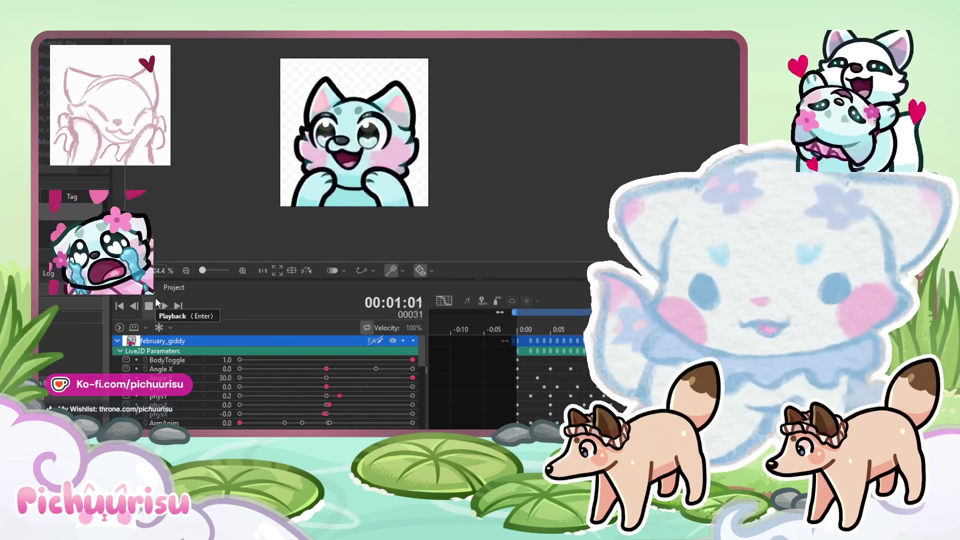
Step: Stop playback and step the playhead from frame 6 to 11 on the squeeze track
{"action": "left_click", "coordinate": [155, 300]}
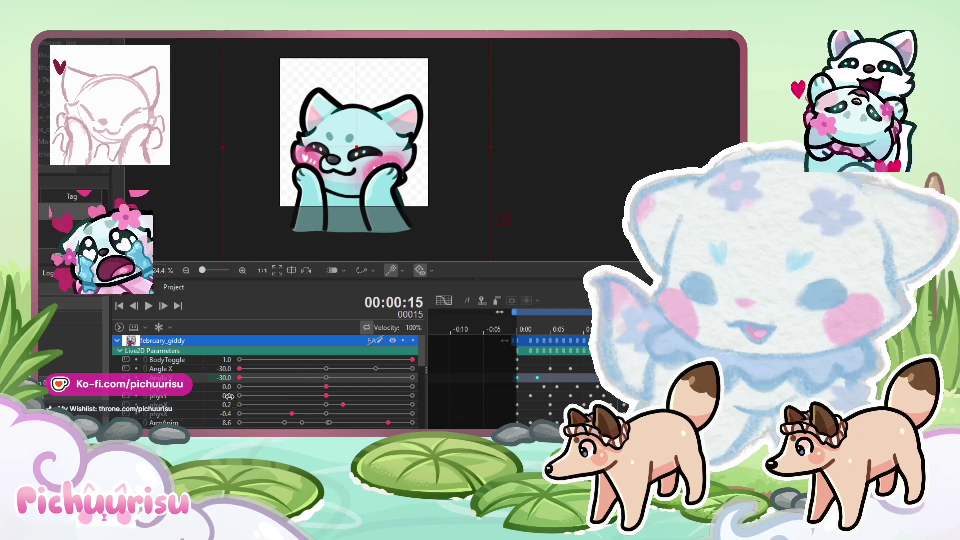
{"action": "scroll", "coordinate": [240, 395], "scroll_direction": "down", "scroll_amount": 2}
{"action": "left_click", "coordinate": [548, 331]}
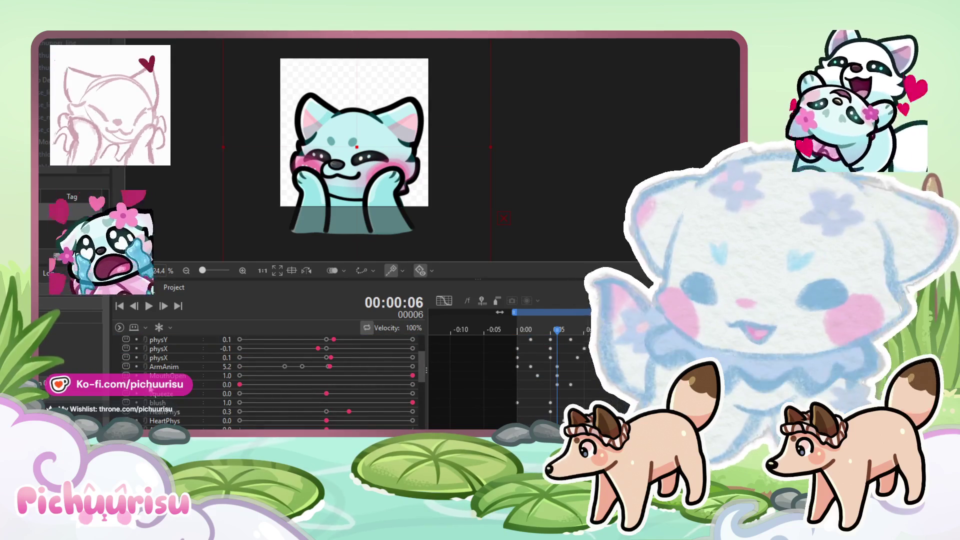
{"action": "left_click", "coordinate": [151, 404]}
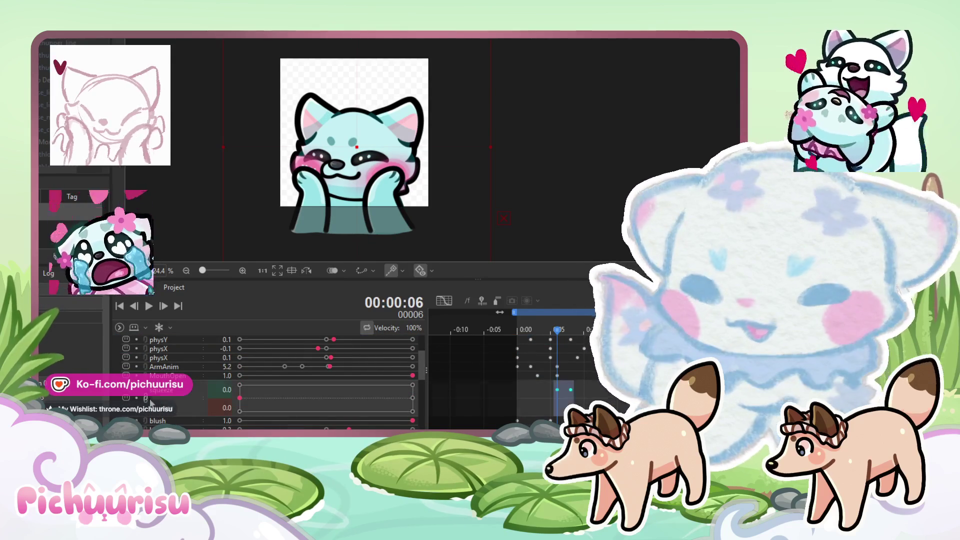
{"action": "left_click", "coordinate": [143, 401]}
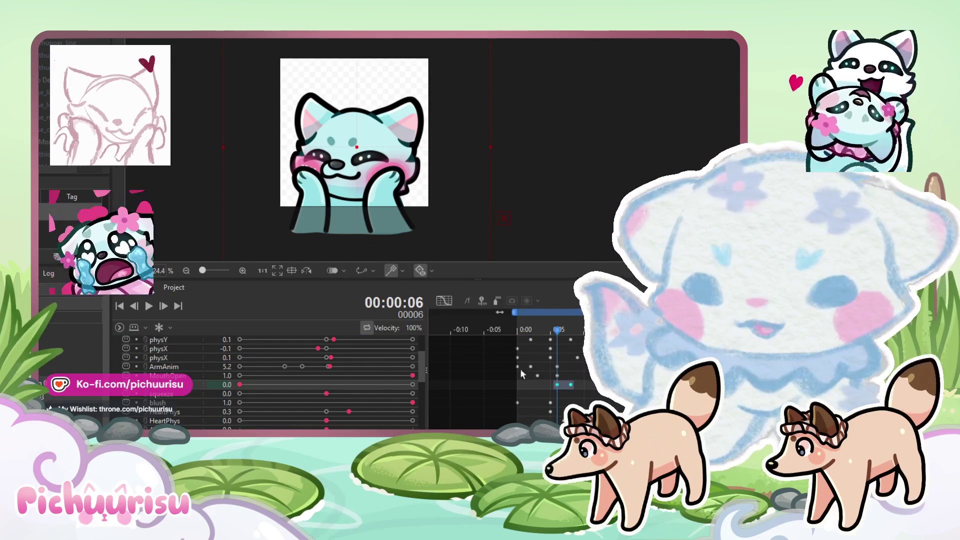
{"action": "left_click_drag", "start_coordinate": [558, 336], "coordinate": [579, 328]}
{"action": "left_click", "coordinate": [329, 394]}
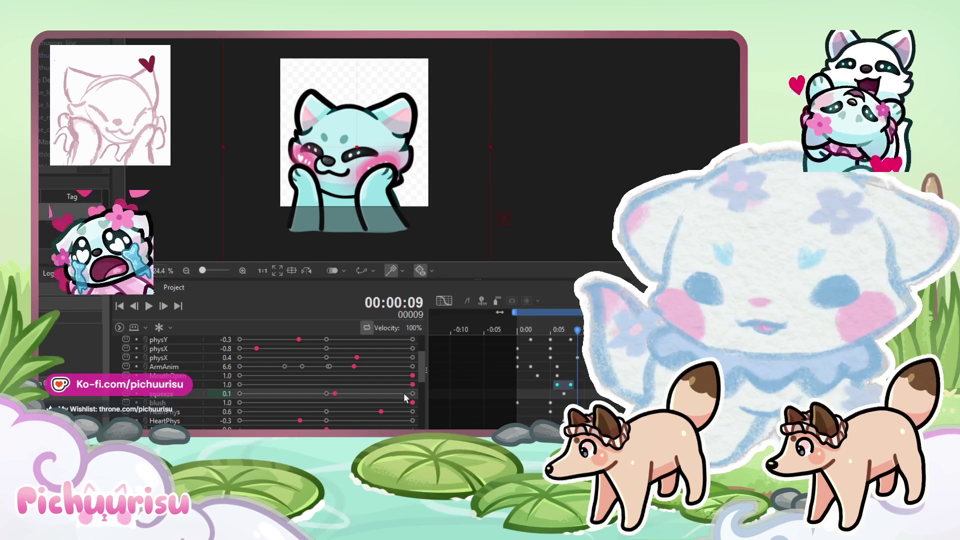
{"action": "left_click", "coordinate": [584, 330]}
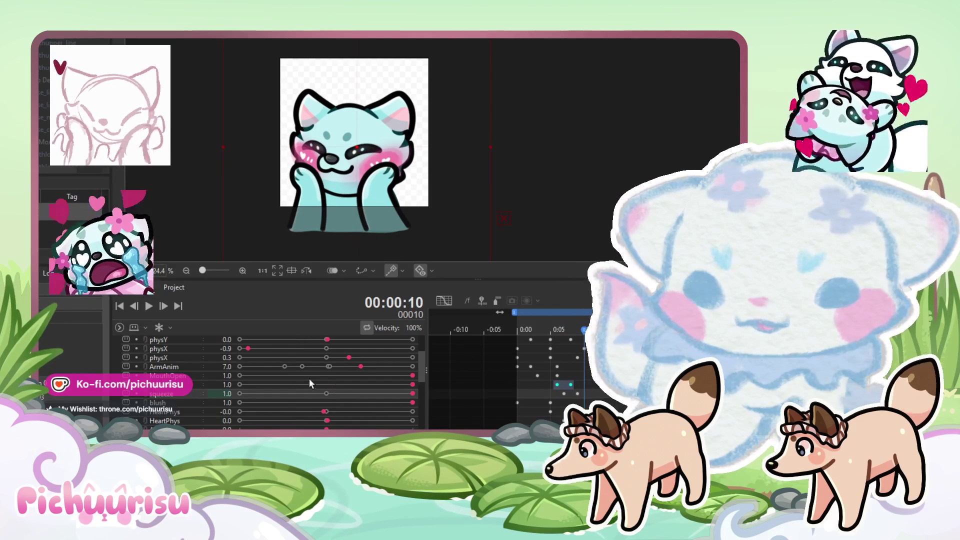
{"action": "key", "text": "Right"}
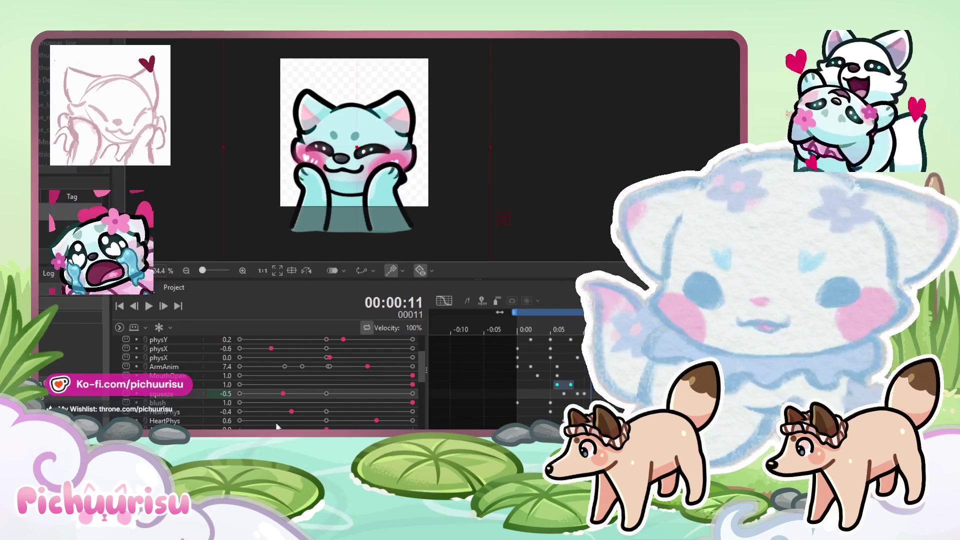
Step: Preview the cheek-squish playback and bring the fox's head into view
{"action": "left_click", "coordinate": [149, 306]}
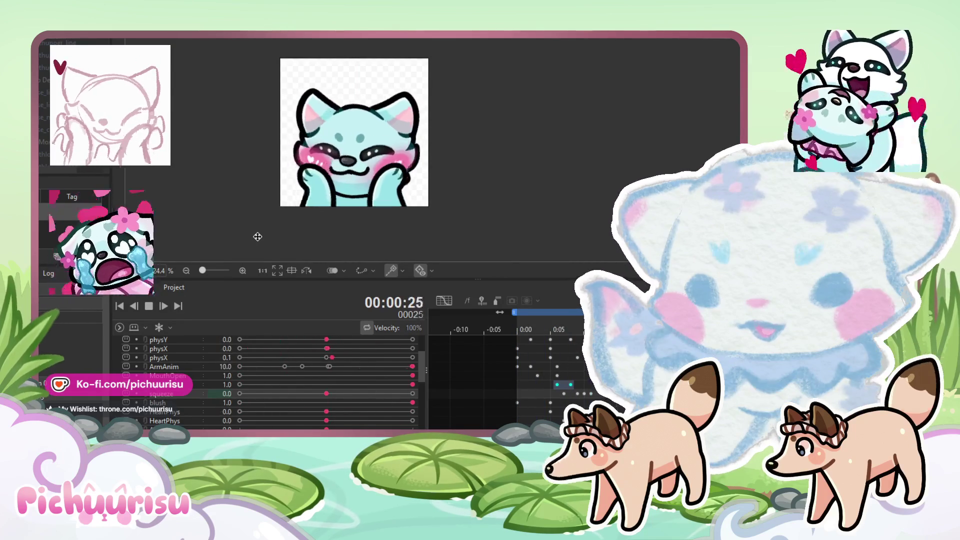
{"action": "scroll", "coordinate": [258, 236], "scroll_direction": "down", "scroll_amount": 2}
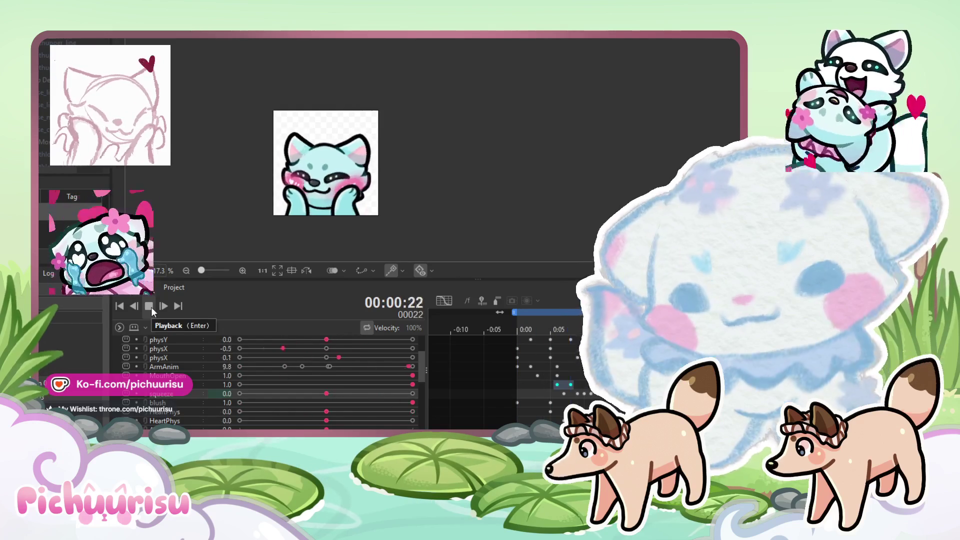
{"action": "left_click", "coordinate": [151, 307]}
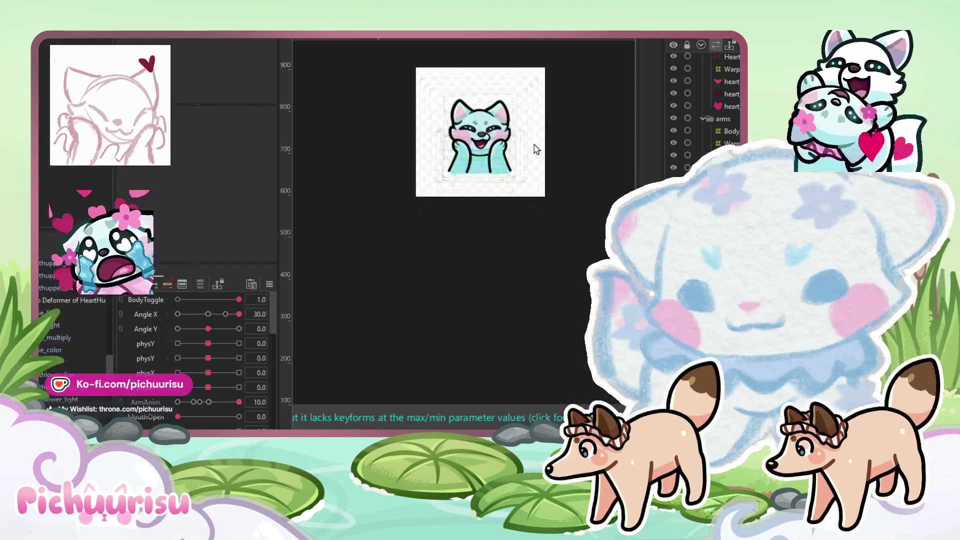
{"action": "scroll", "coordinate": [381, 235], "scroll_direction": "up", "scroll_amount": 5}
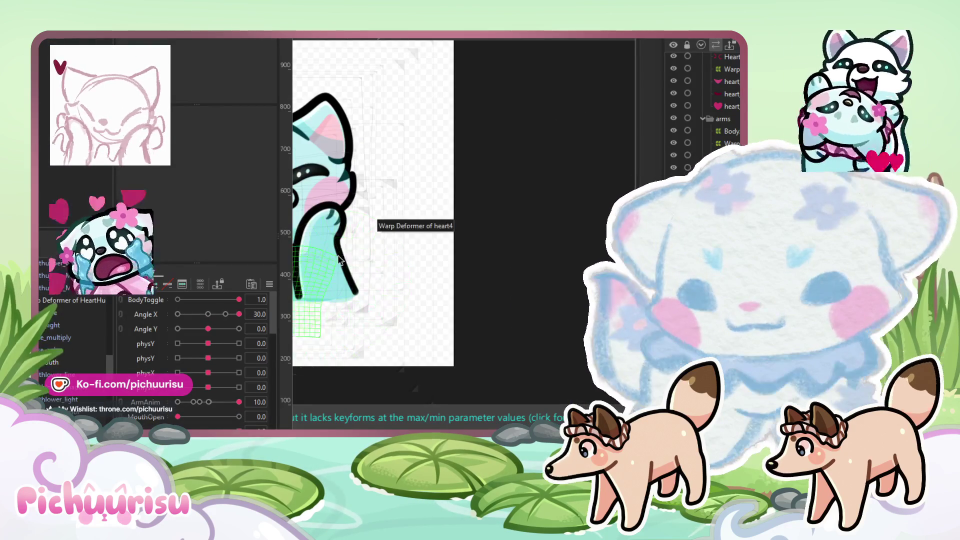
{"action": "left_click_drag", "start_coordinate": [367, 250], "coordinate": [457, 206]}
{"action": "scroll", "coordinate": [445, 194], "scroll_direction": "up", "scroll_amount": 2}
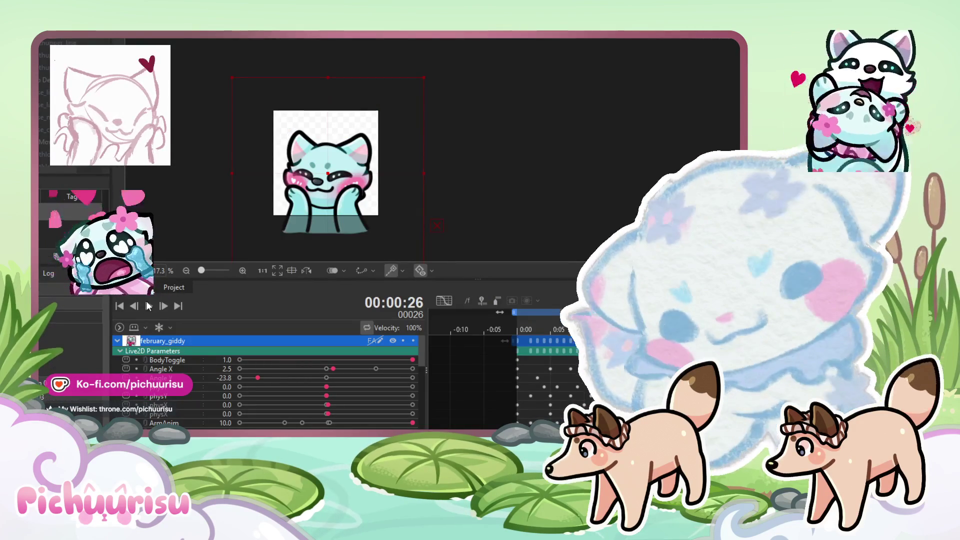
{"action": "left_click", "coordinate": [145, 308]}
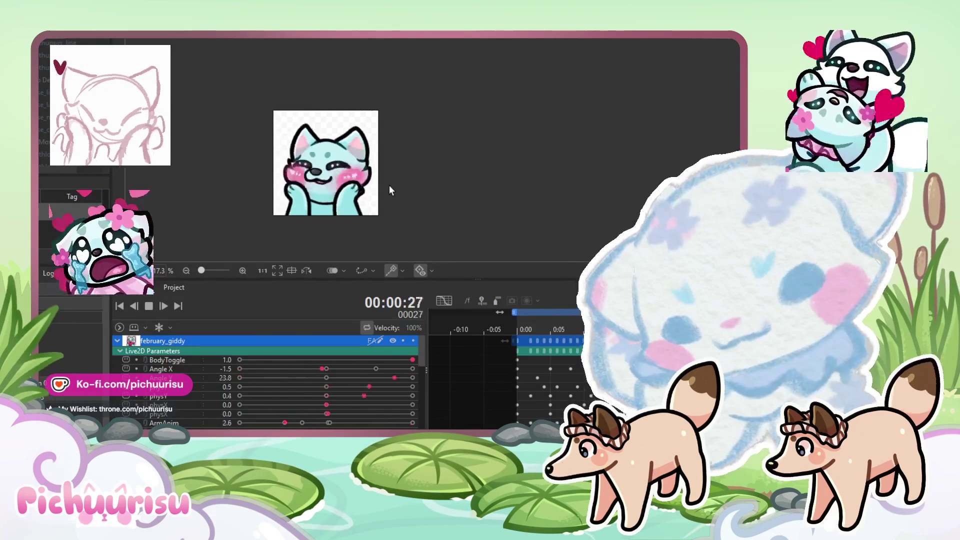
{"action": "left_click", "coordinate": [148, 306]}
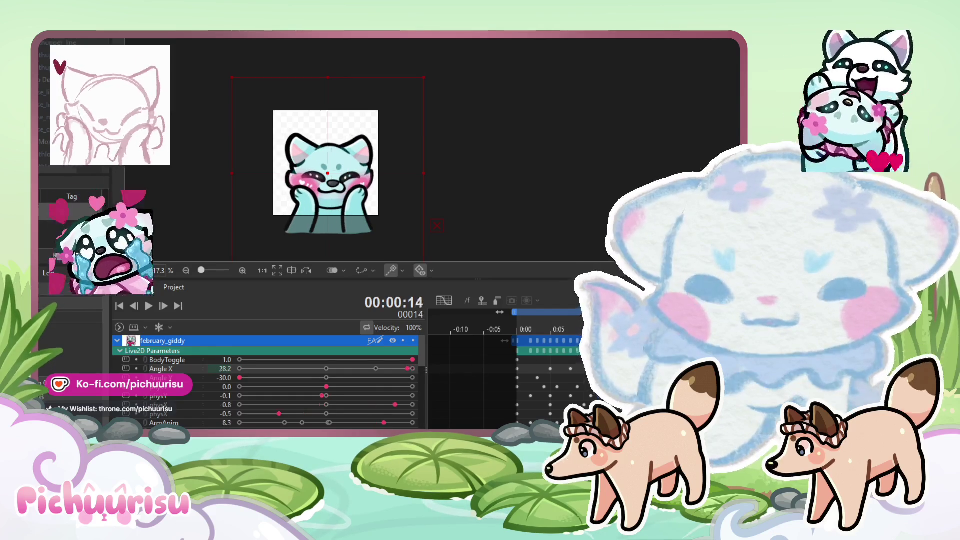
Step: Key Angle X at -30, 17.3 (frame 22) and -13.0 (frame 25), loop it, and collapse the track
{"action": "left_click", "coordinate": [242, 372]}
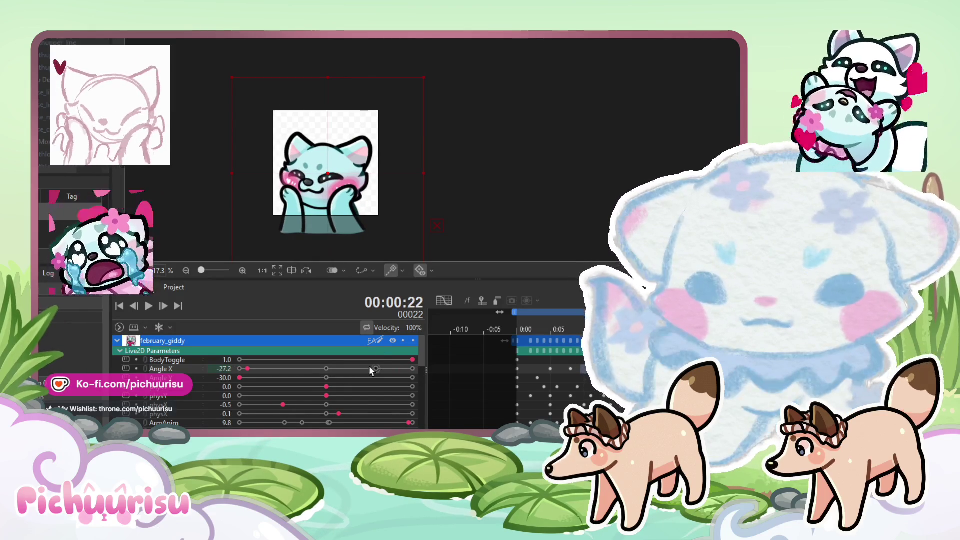
{"action": "left_click", "coordinate": [375, 369]}
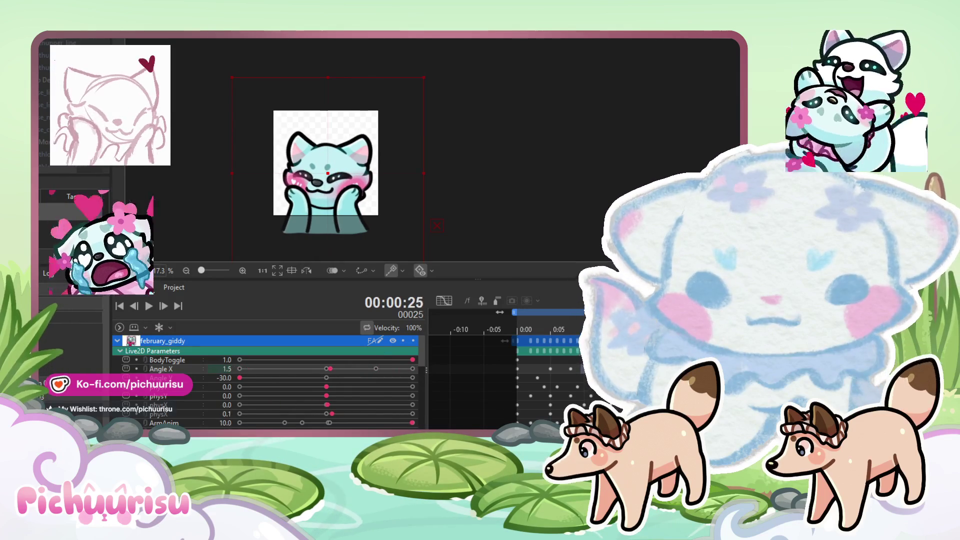
{"action": "left_click", "coordinate": [292, 369]}
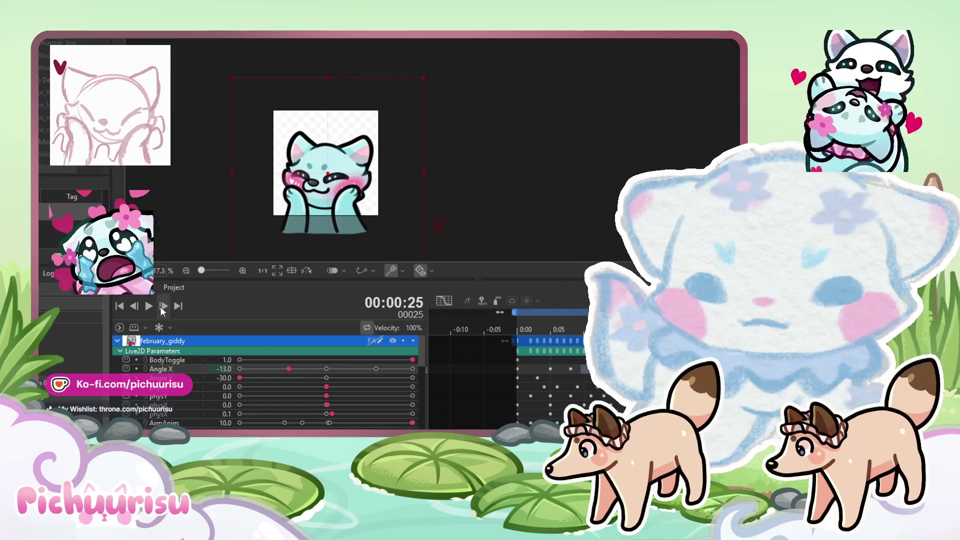
{"action": "left_click", "coordinate": [164, 306]}
{"action": "key", "text": "space"}
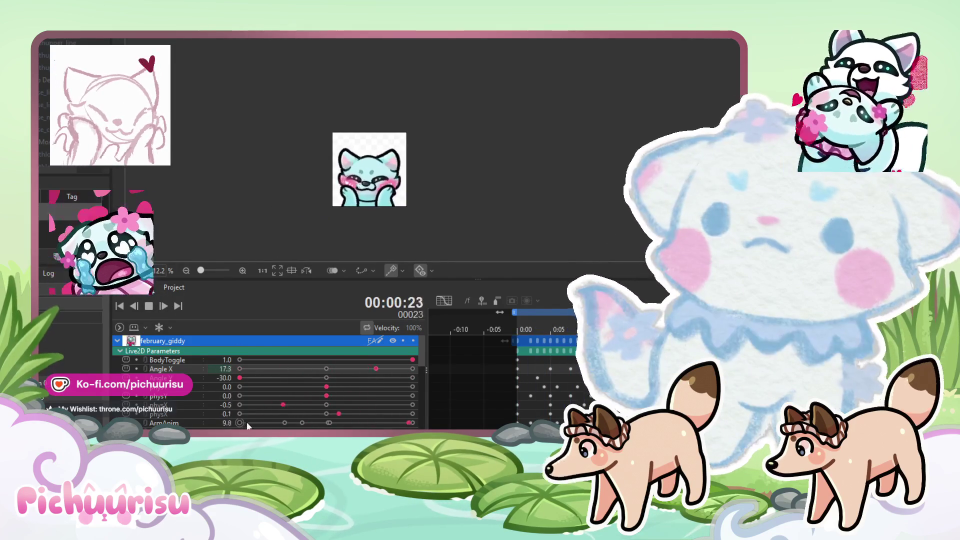
{"action": "scroll", "coordinate": [398, 241], "scroll_direction": "up", "scroll_amount": 2}
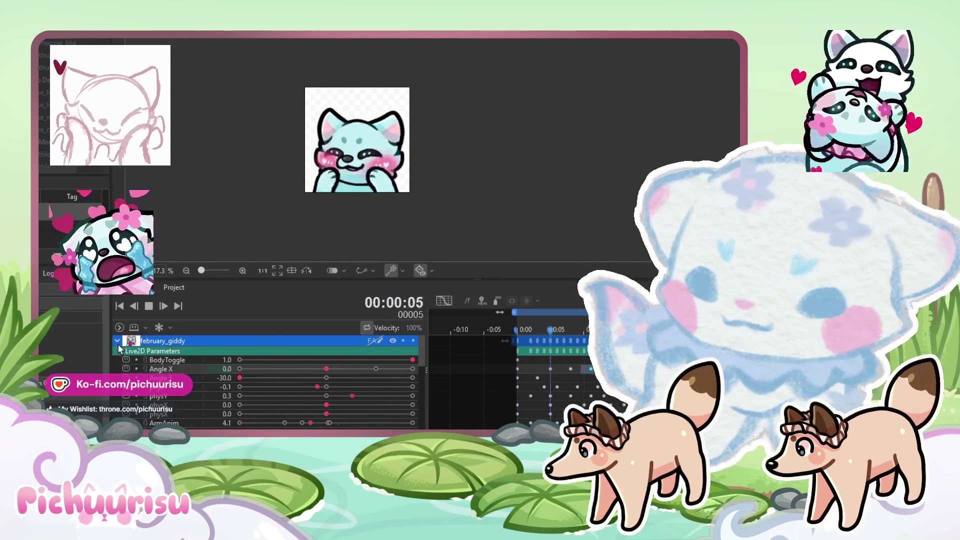
{"action": "left_click", "coordinate": [118, 342]}
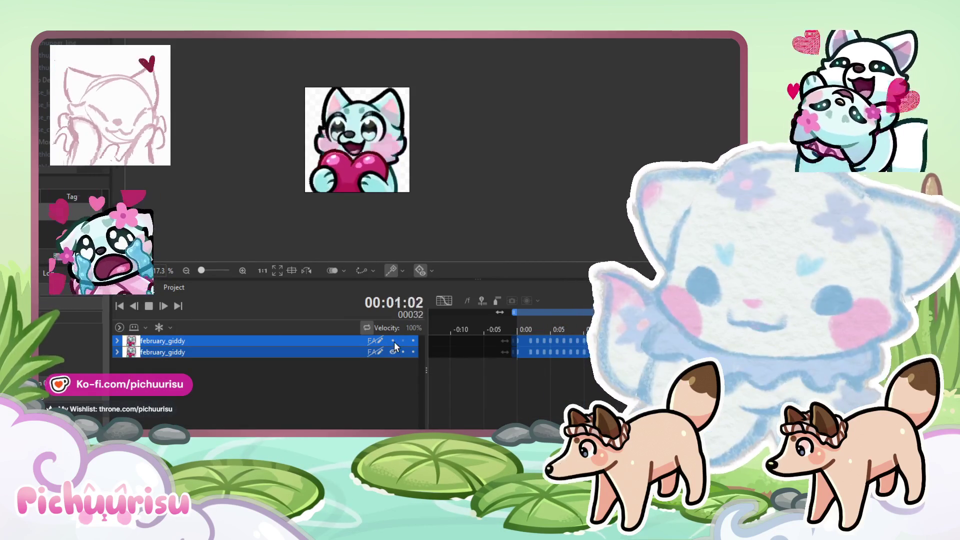
{"action": "left_click", "coordinate": [393, 341]}
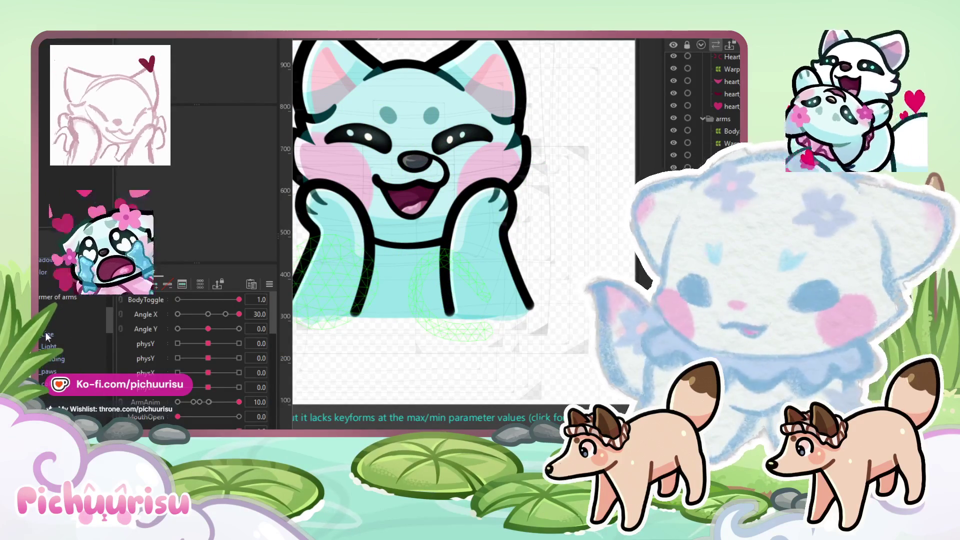
{"action": "left_click", "coordinate": [47, 335]}
{"action": "left_click_drag", "start_coordinate": [447, 343], "coordinate": [500, 350]}
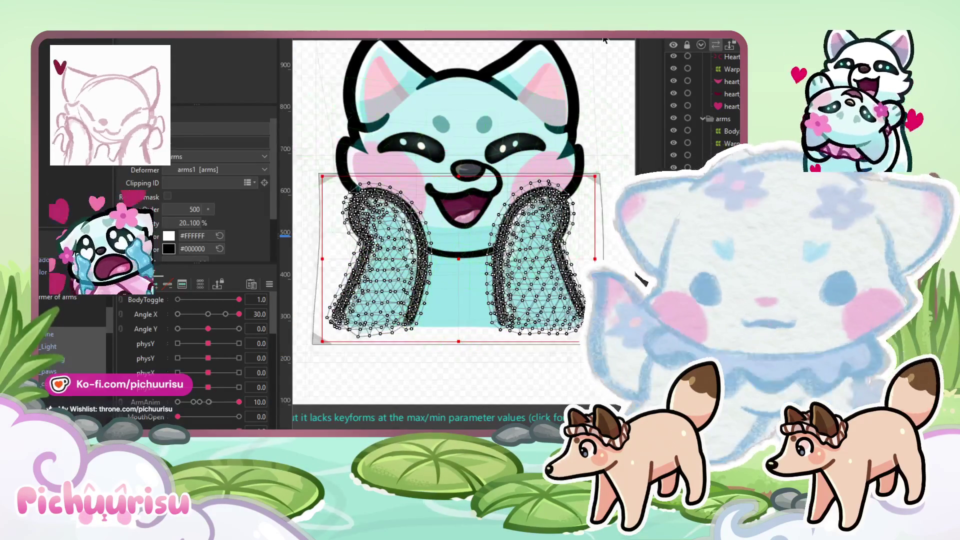
{"action": "scroll", "coordinate": [398, 193], "scroll_direction": "up", "scroll_amount": 3}
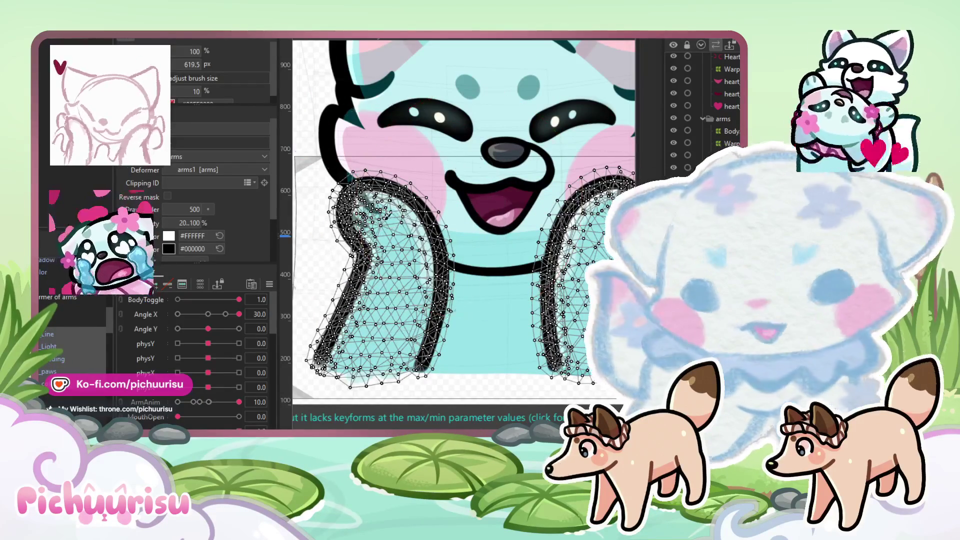
{"action": "left_click", "coordinate": [381, 209]}
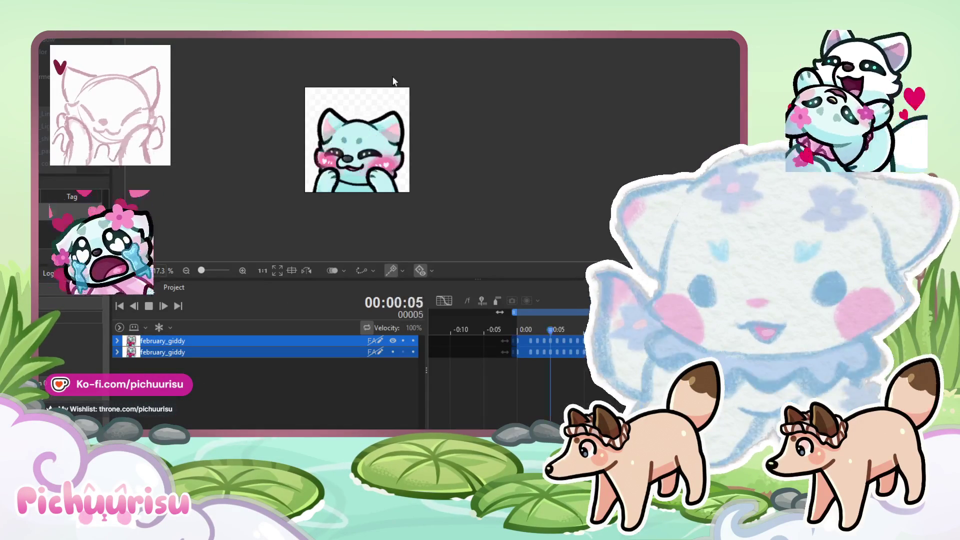
Step: Expand the first february_giddy track's parameter list
{"action": "scroll", "coordinate": [403, 144], "scroll_direction": "down", "scroll_amount": 2}
{"action": "scroll", "coordinate": [403, 145], "scroll_direction": "down", "scroll_amount": 1}
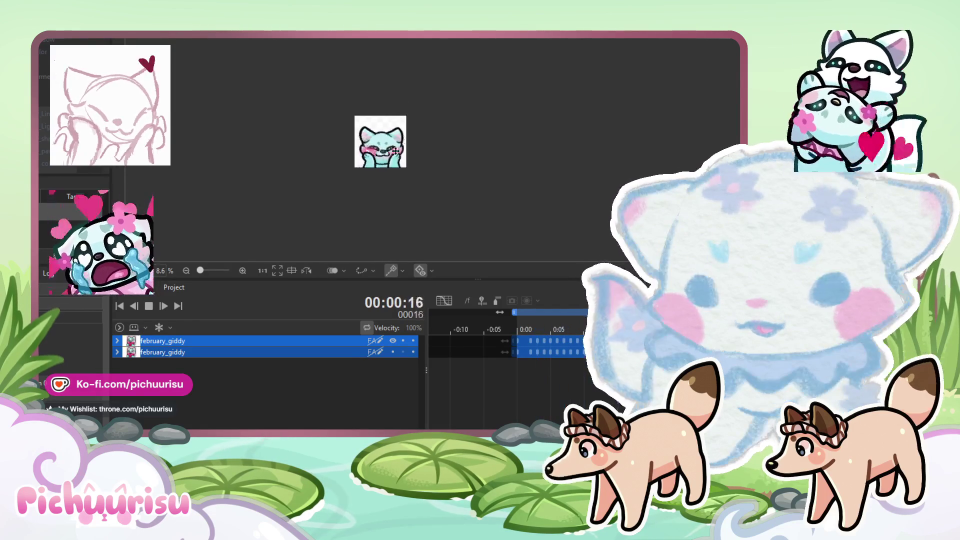
{"action": "left_click", "coordinate": [117, 341]}
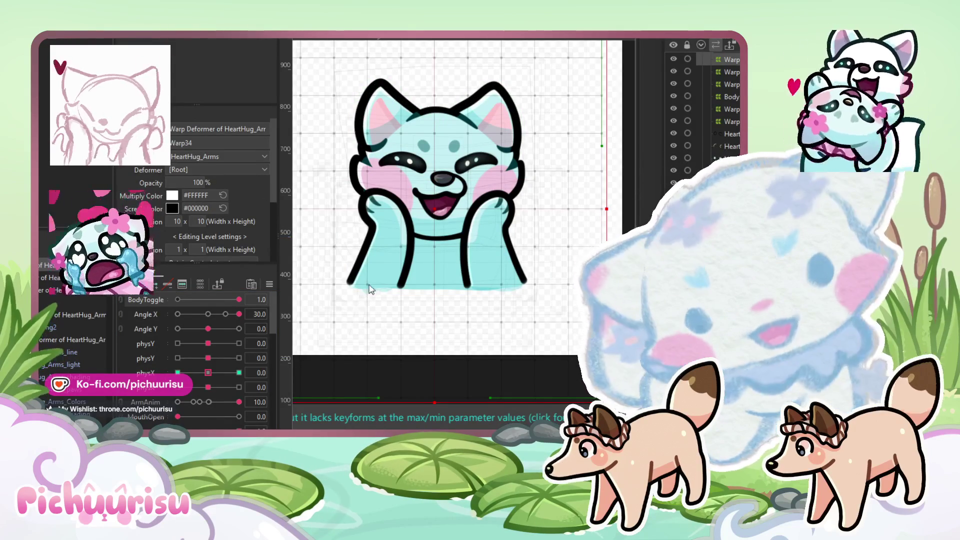
Step: Add updown keyforms at 1.0 and -1.0 to the HeartHug arms warp deformer, then preview the animation
{"action": "left_click", "coordinate": [97, 353]}
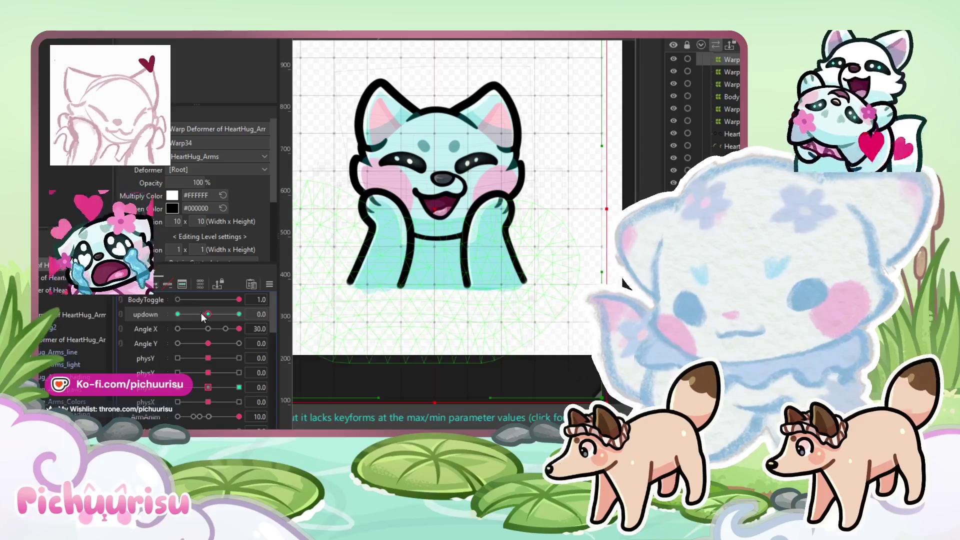
{"action": "left_click_drag", "start_coordinate": [202, 314], "coordinate": [239, 314]}
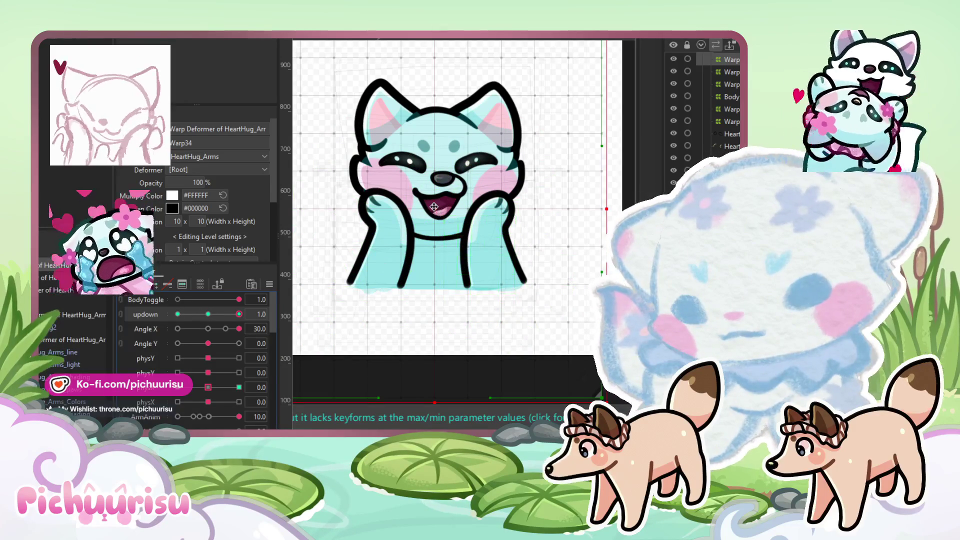
{"action": "left_click_drag", "start_coordinate": [239, 314], "coordinate": [178, 314]}
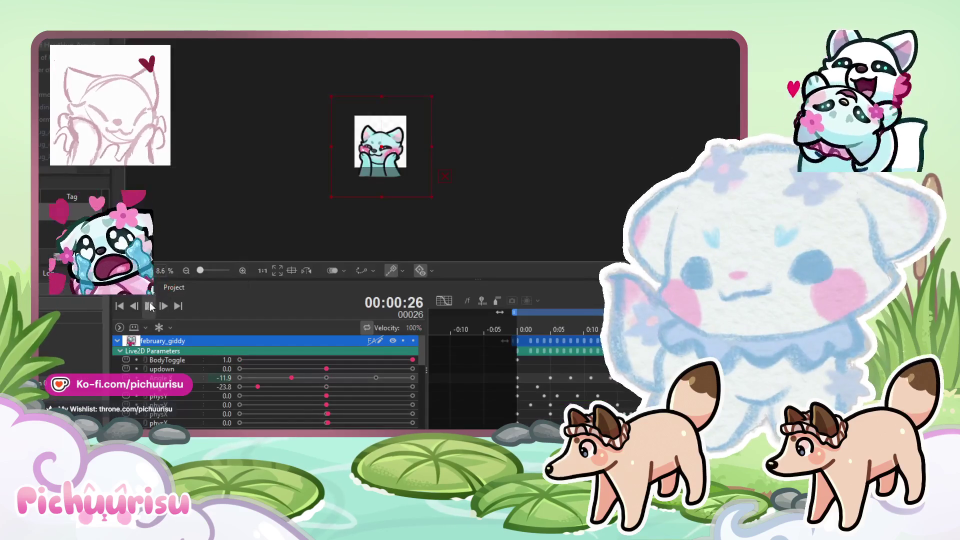
{"action": "left_click", "coordinate": [149, 306]}
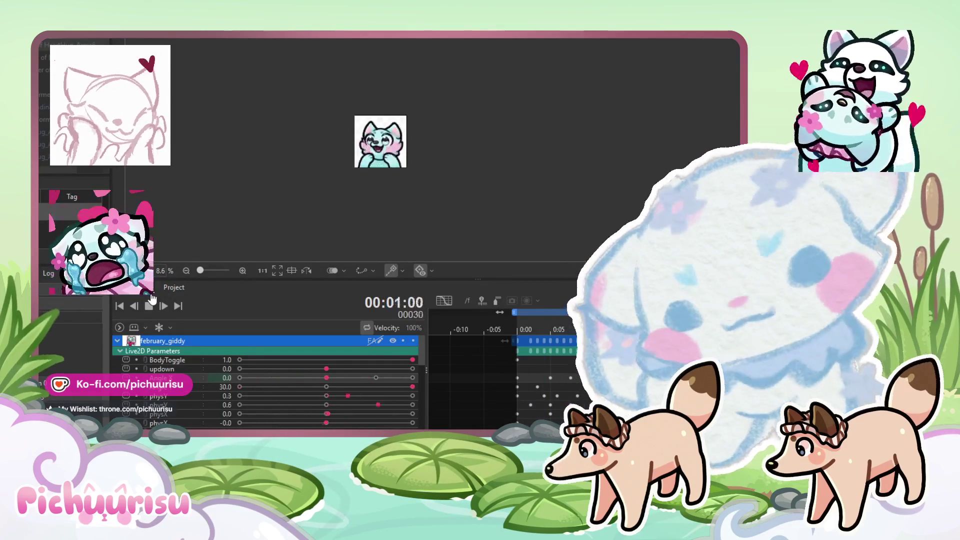
Step: Key updown at 1.0 on frame 0 and -1.0 on frame 5, then jump to the loop's end
{"action": "scroll", "coordinate": [386, 172], "scroll_direction": "up", "scroll_amount": 2}
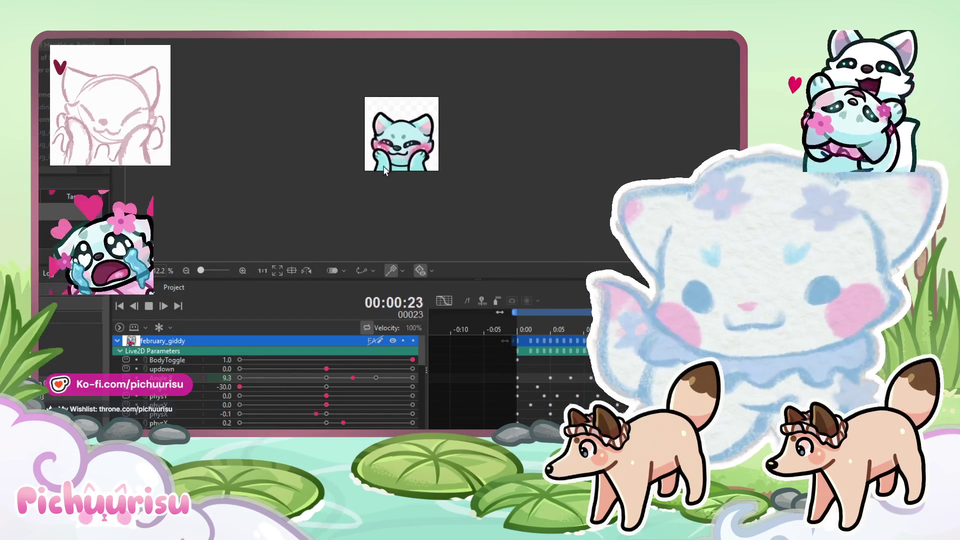
{"action": "left_click", "coordinate": [148, 306]}
{"action": "left_click", "coordinate": [547, 316]}
{"action": "left_click", "coordinate": [516, 317]}
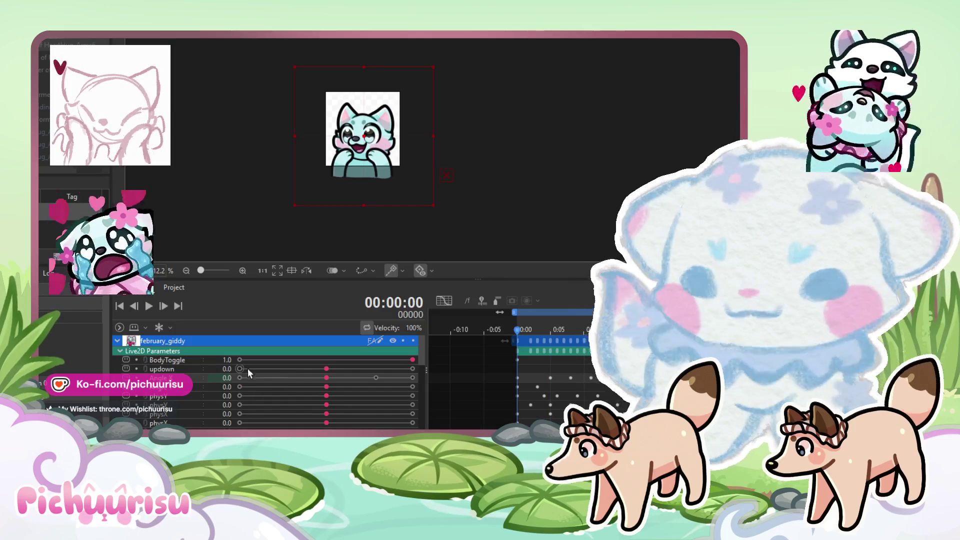
{"action": "left_click", "coordinate": [408, 369]}
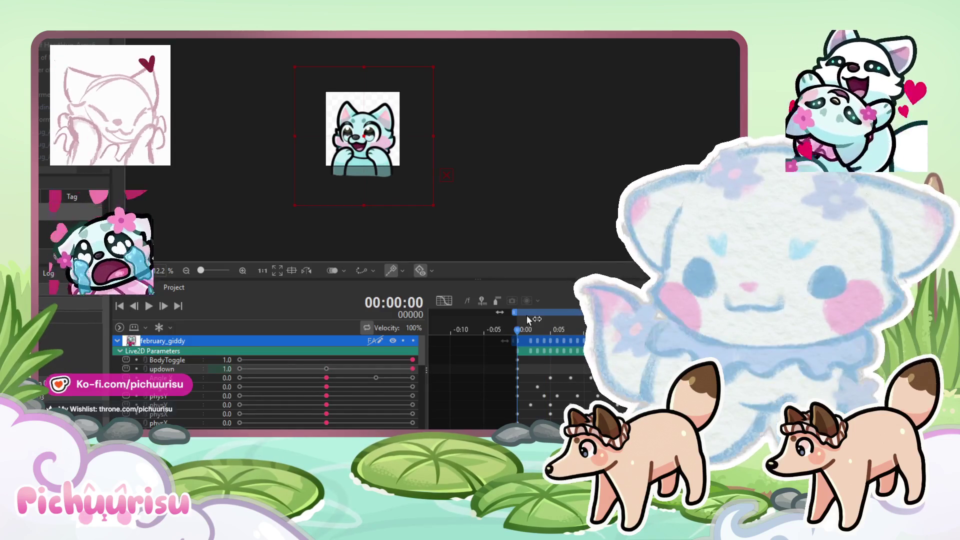
{"action": "left_click_drag", "start_coordinate": [517, 331], "coordinate": [551, 331]}
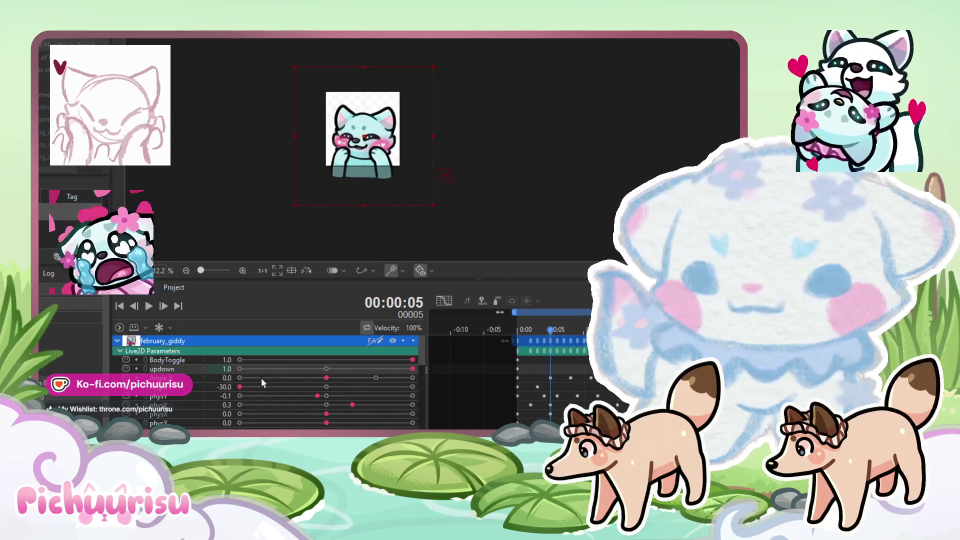
{"action": "left_click", "coordinate": [241, 370]}
{"action": "left_click_drag", "start_coordinate": [550, 329], "coordinate": [691, 329]}
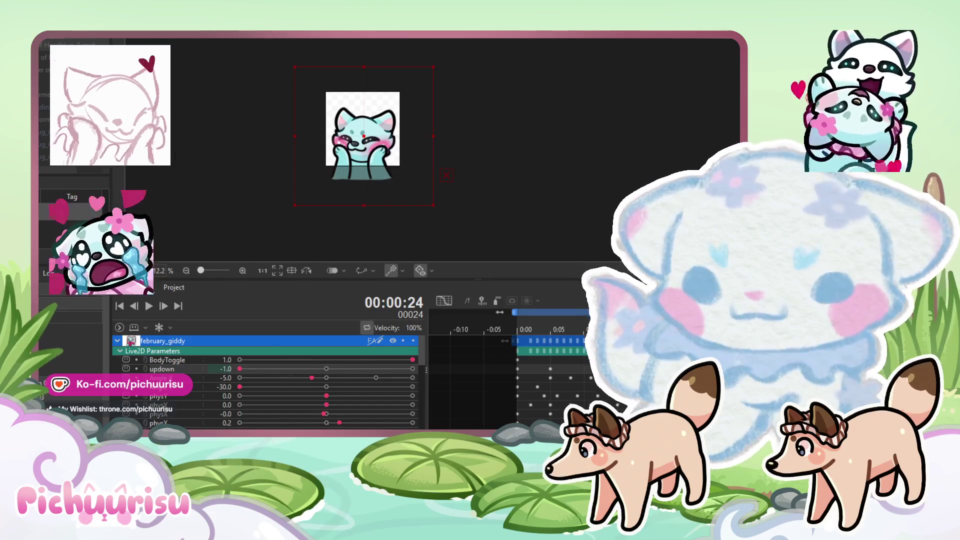
{"action": "key", "text": "space"}
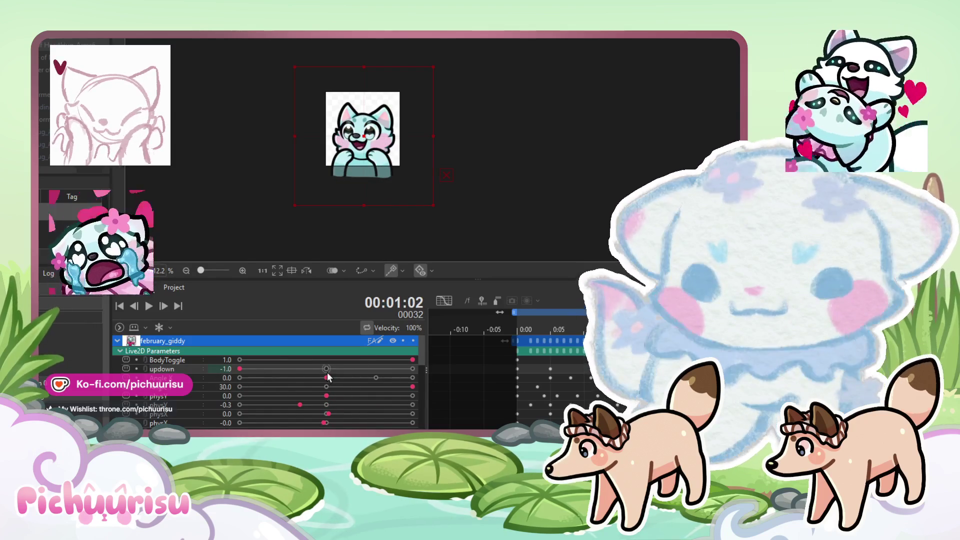
Step: Preview the bob, add an updown key of 1.0 at frame 3, and replay
{"action": "left_click", "coordinate": [149, 308]}
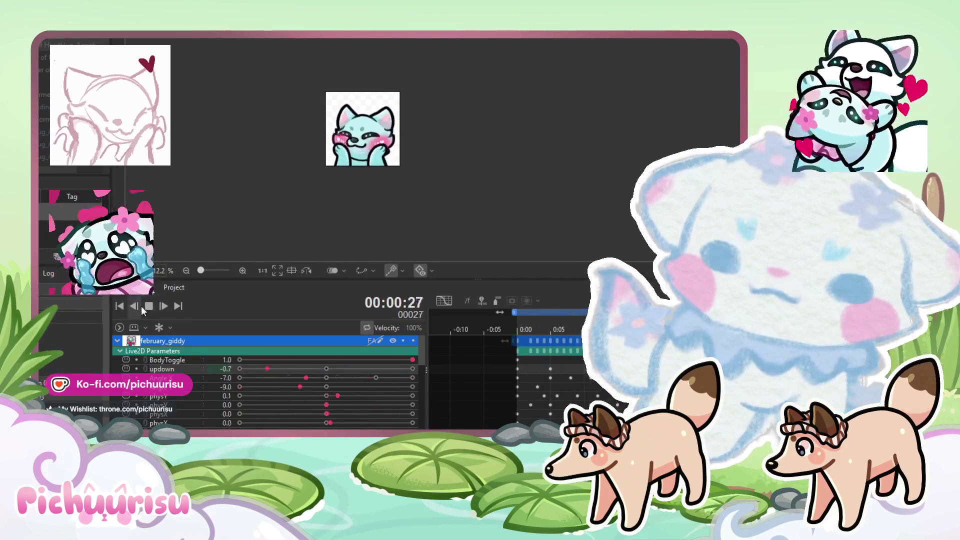
{"action": "left_click", "coordinate": [149, 306]}
{"action": "left_click", "coordinate": [532, 329]}
{"action": "left_click", "coordinate": [526, 330]}
{"action": "mouse_move", "coordinate": [531, 332]}
{"action": "left_mouse_down"}
{"action": "mouse_move", "coordinate": [551, 323]}
{"action": "mouse_move", "coordinate": [516, 326]}
{"action": "left_mouse_up"}
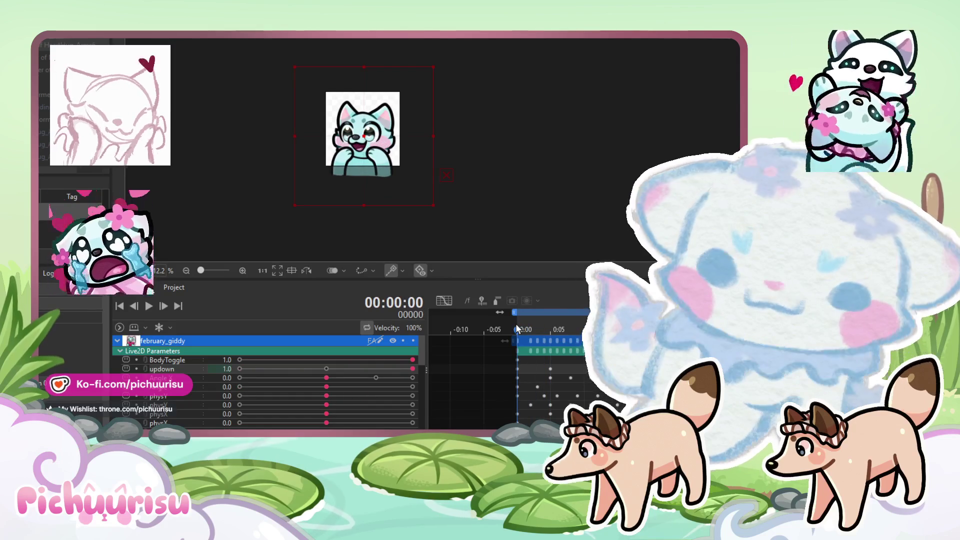
{"action": "left_click", "coordinate": [530, 331]}
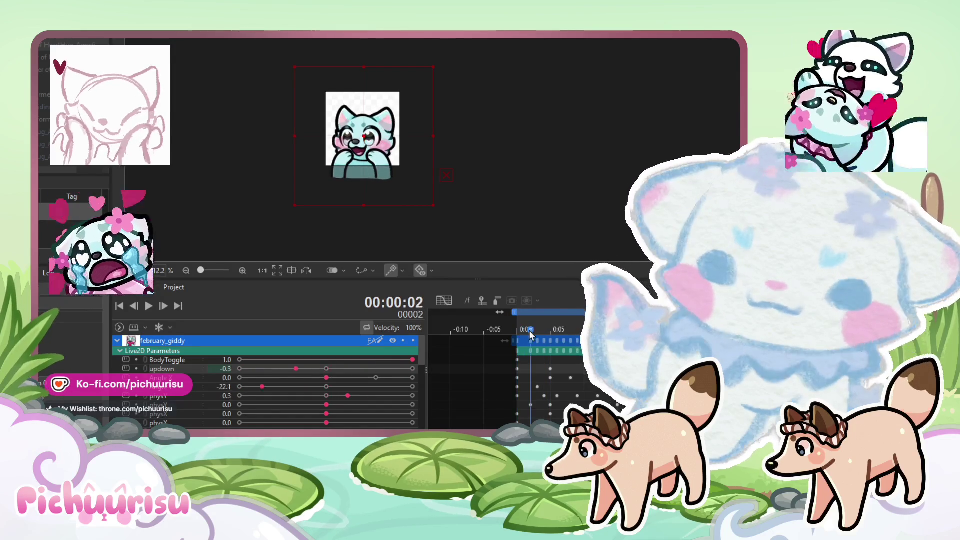
{"action": "left_click", "coordinate": [533, 331]}
{"action": "left_click_drag", "start_coordinate": [388, 368], "coordinate": [414, 369]}
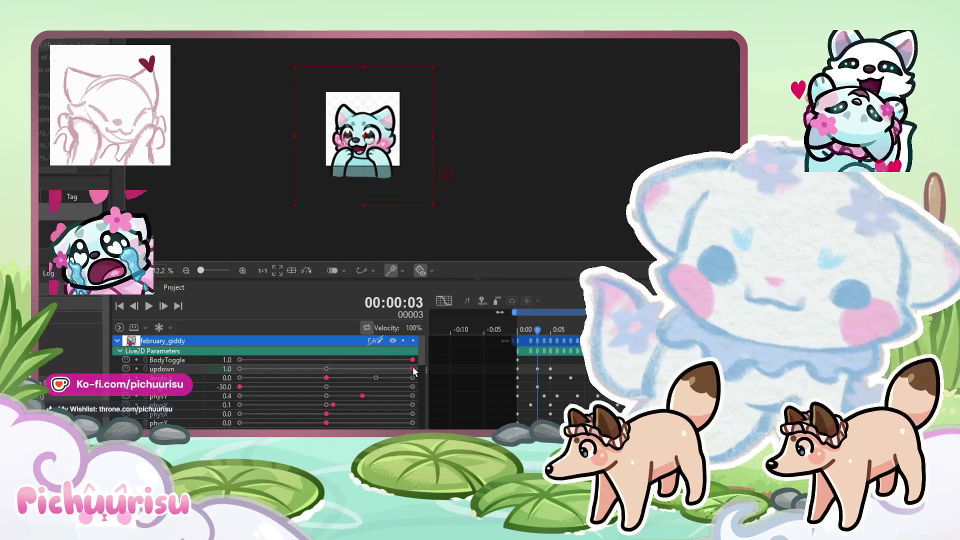
{"action": "left_click", "coordinate": [149, 306]}
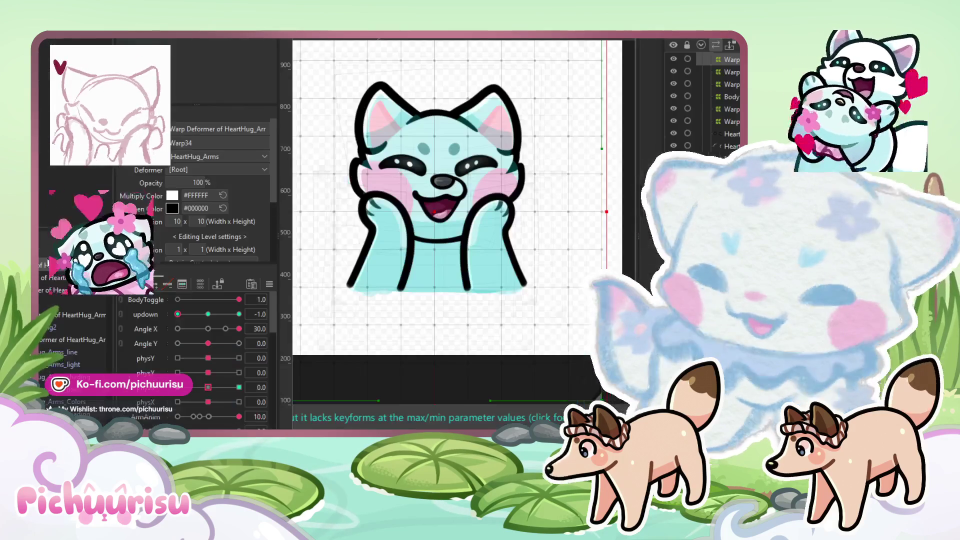
Step: Inspect the arms deformers, testing physY at 0.6 on Warp30 before reselecting Warp34
{"action": "left_click_drag", "start_coordinate": [208, 387], "coordinate": [202, 379]}
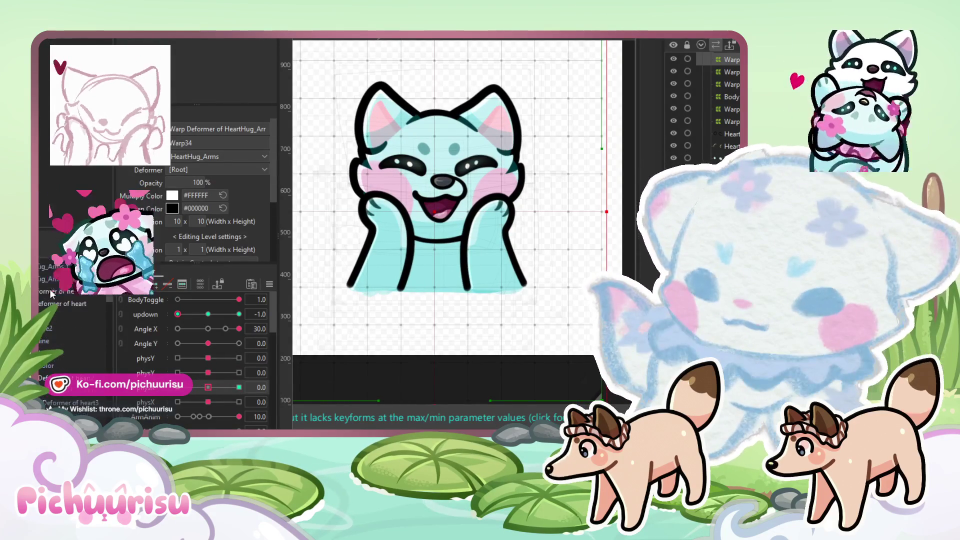
{"action": "left_click", "coordinate": [51, 294]}
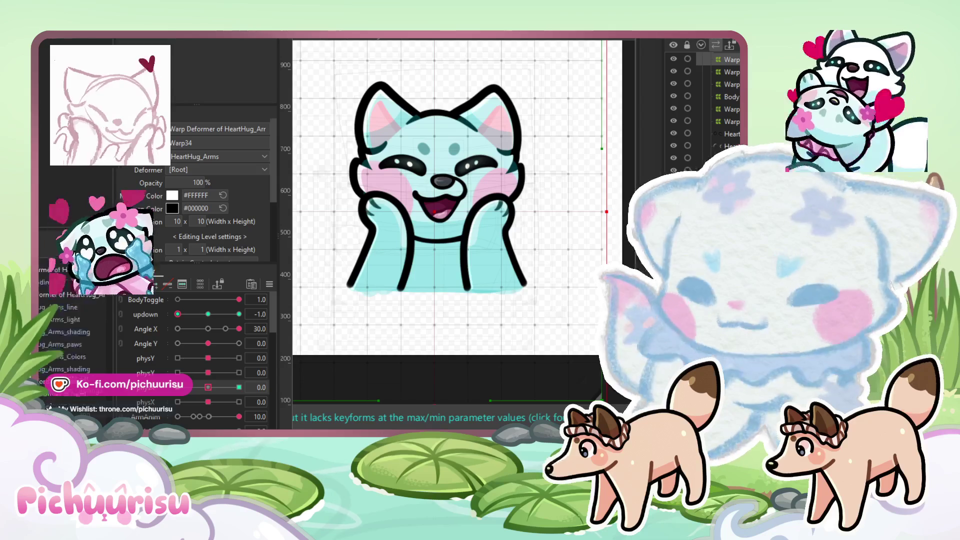
{"action": "left_click", "coordinate": [80, 314]}
{"action": "mouse_move", "coordinate": [208, 358]}
{"action": "left_mouse_down"}
{"action": "mouse_move", "coordinate": [231, 366]}
{"action": "mouse_move", "coordinate": [209, 361]}
{"action": "left_mouse_up"}
{"action": "left_click", "coordinate": [91, 304]}
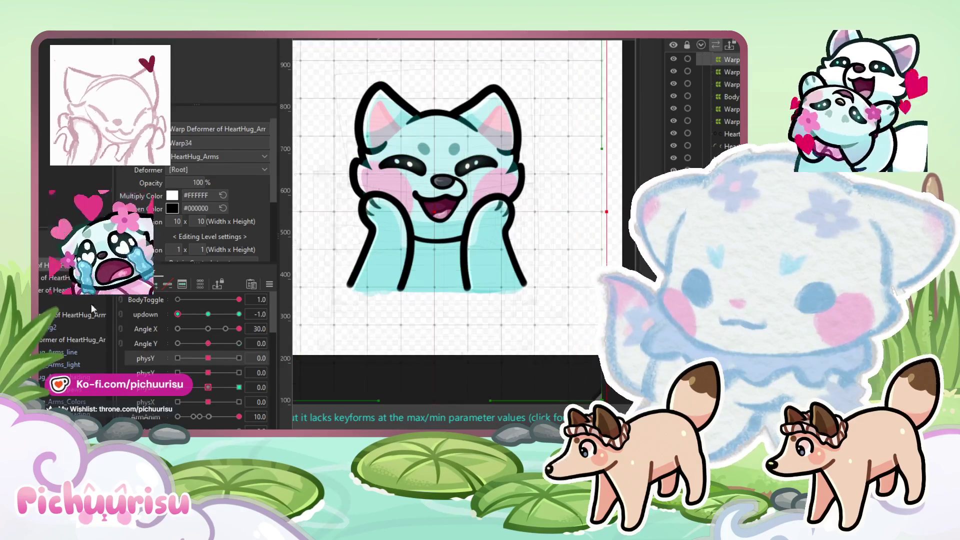
{"action": "left_click", "coordinate": [239, 387]}
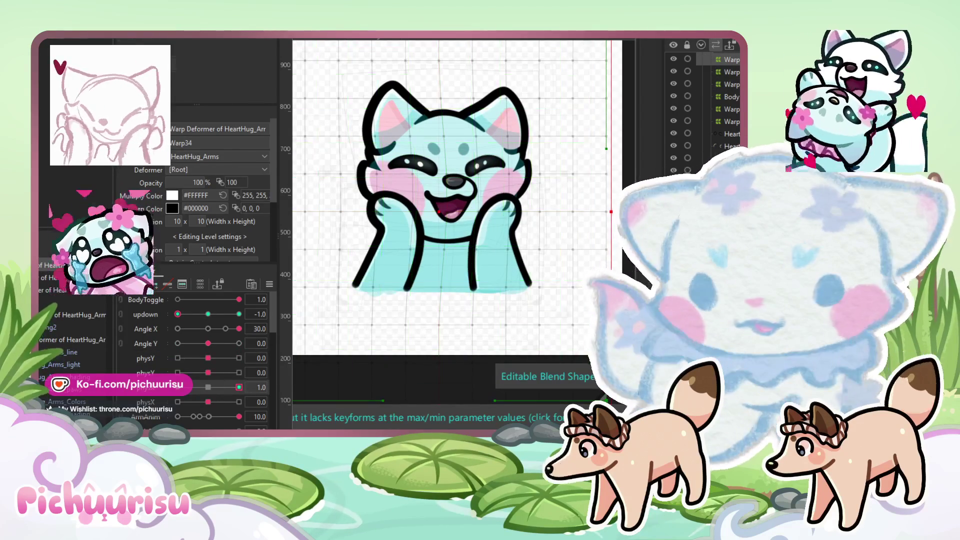
Step: With the deform brush, swing physX3 between -1.0 and 1.0 to check the arms warp
{"action": "key", "text": "b"}
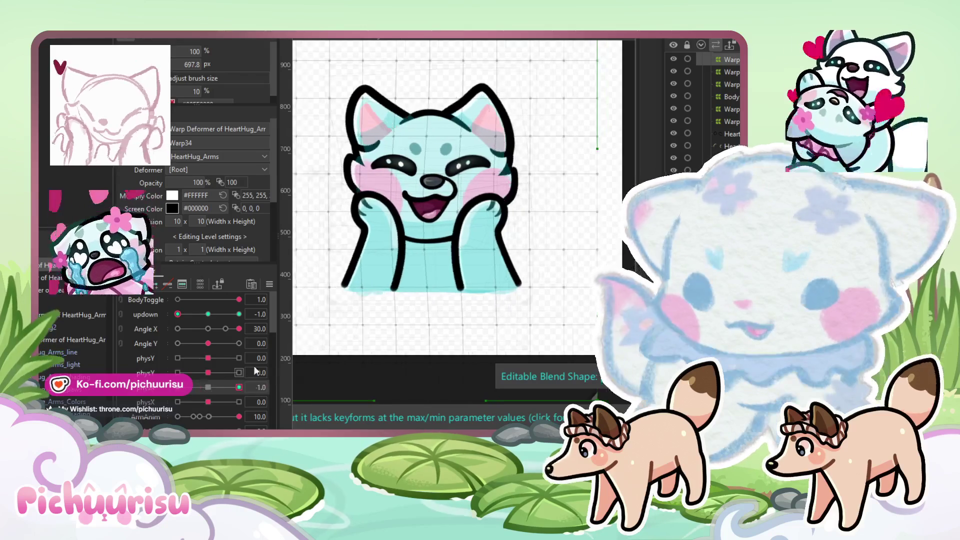
{"action": "right_click", "coordinate": [163, 392]}
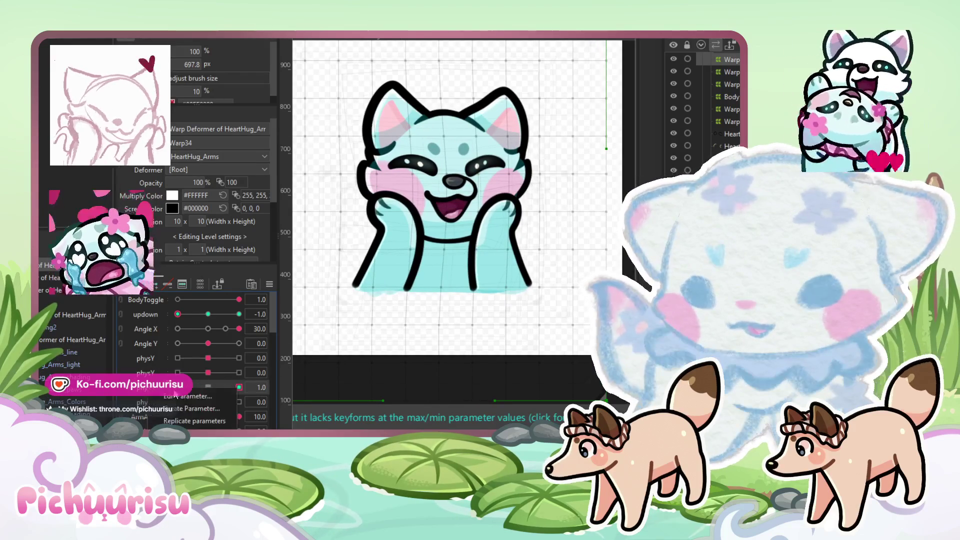
{"action": "left_click", "coordinate": [153, 422]}
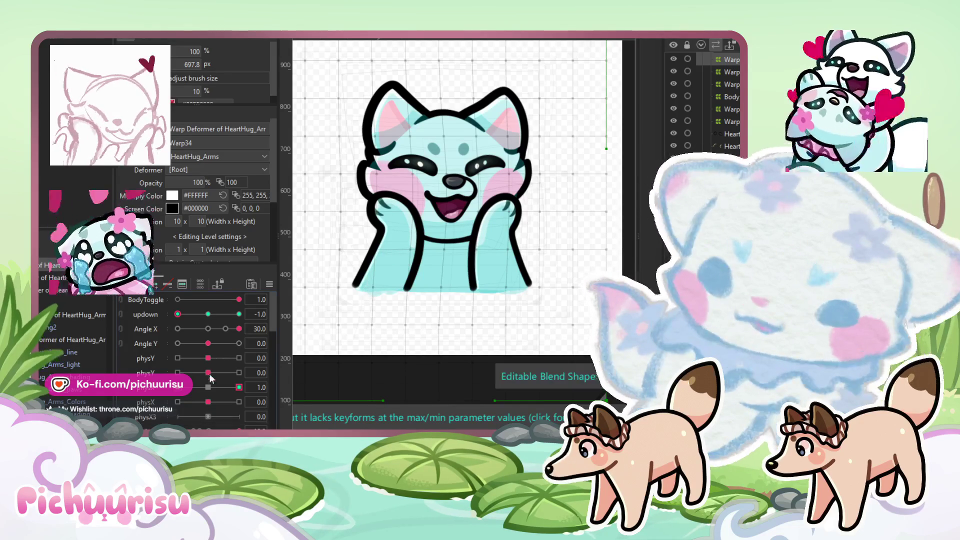
{"action": "left_click", "coordinate": [208, 417]}
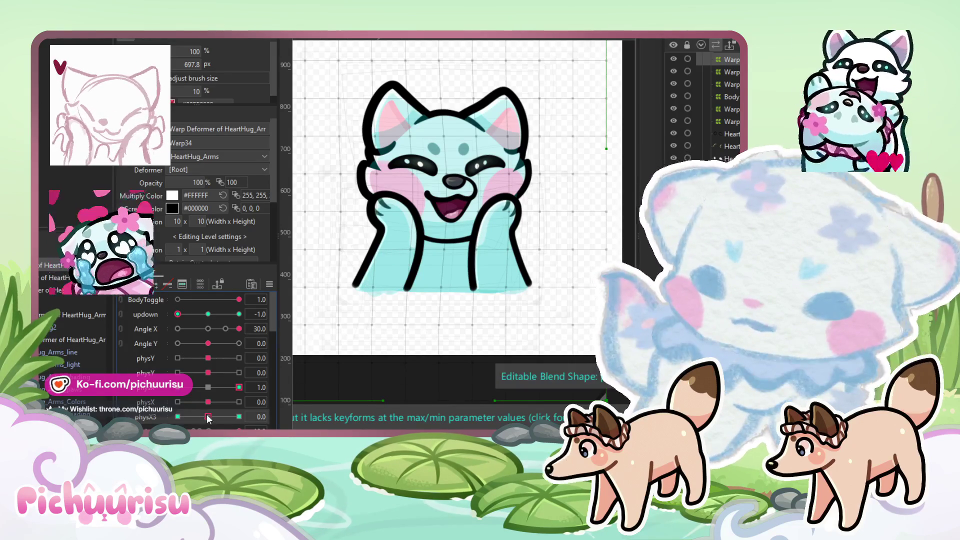
{"action": "left_click_drag", "start_coordinate": [208, 418], "coordinate": [239, 416]}
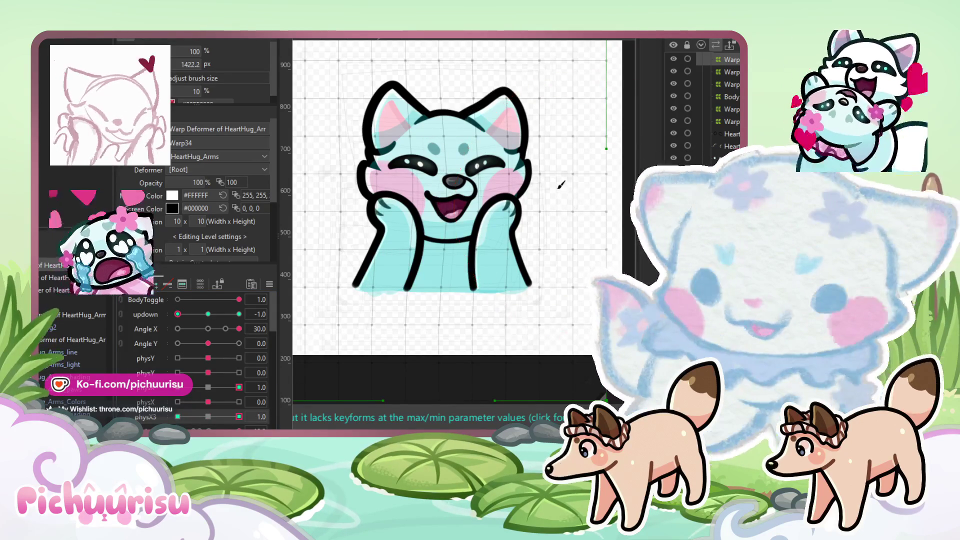
{"action": "left_click_drag", "start_coordinate": [209, 418], "coordinate": [177, 417]}
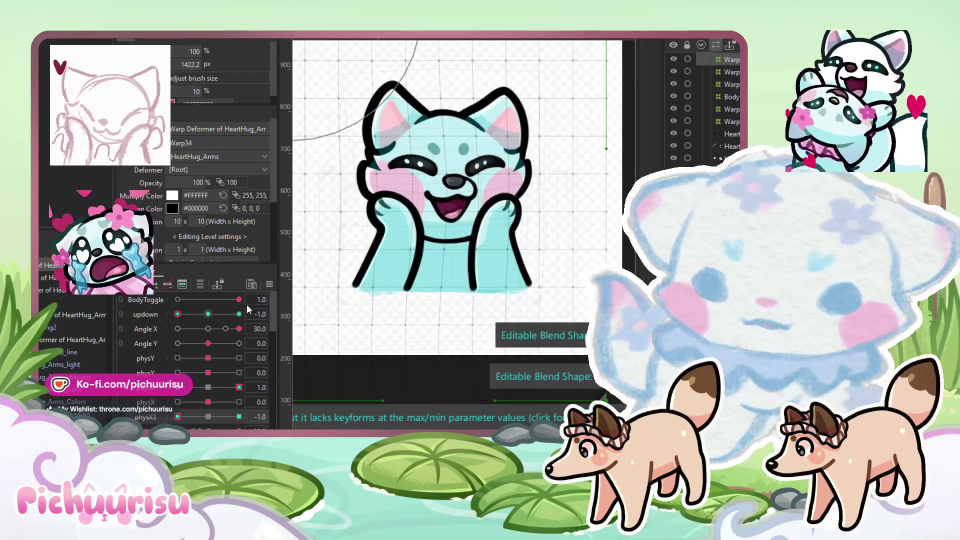
{"action": "left_click", "coordinate": [341, 187]}
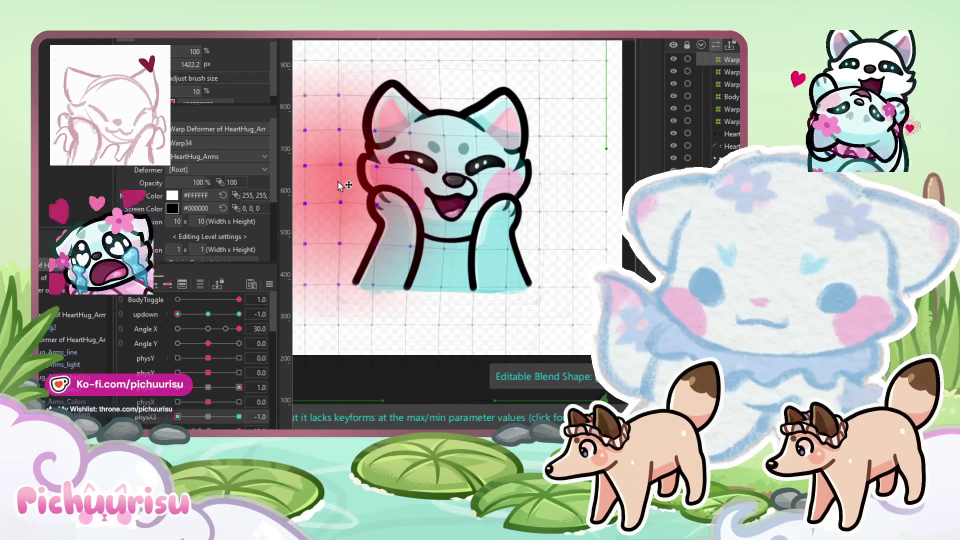
{"action": "left_click_drag", "start_coordinate": [181, 419], "coordinate": [239, 417]}
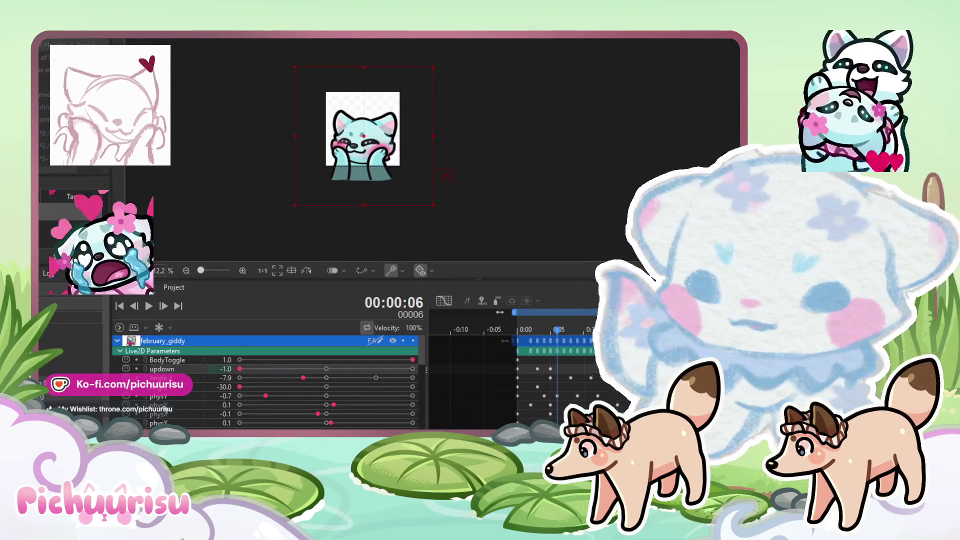
{"action": "left_click", "coordinate": [171, 414]}
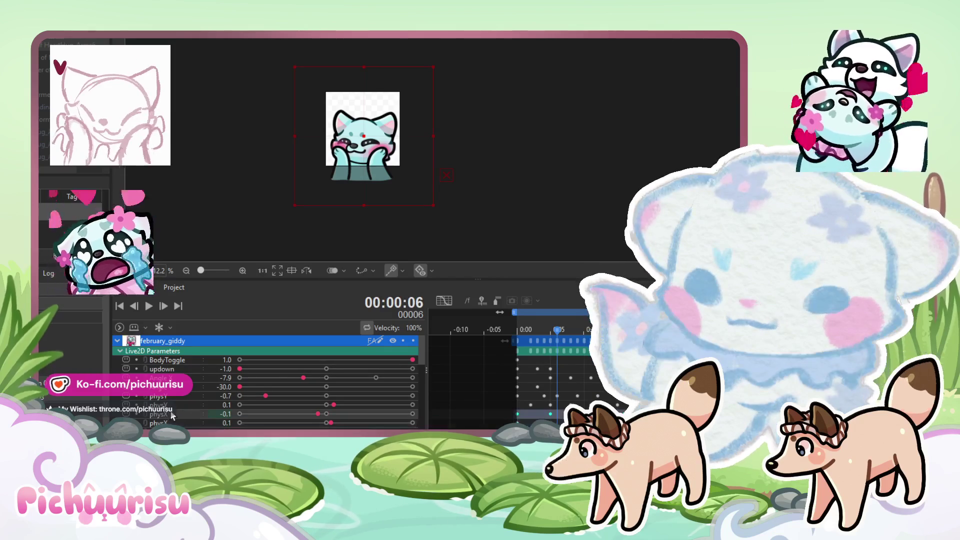
Step: Scrub the timeline from frame 0 to 19, set physY to -0.2 there, and play
{"action": "left_click_drag", "start_coordinate": [557, 329], "coordinate": [510, 329]}
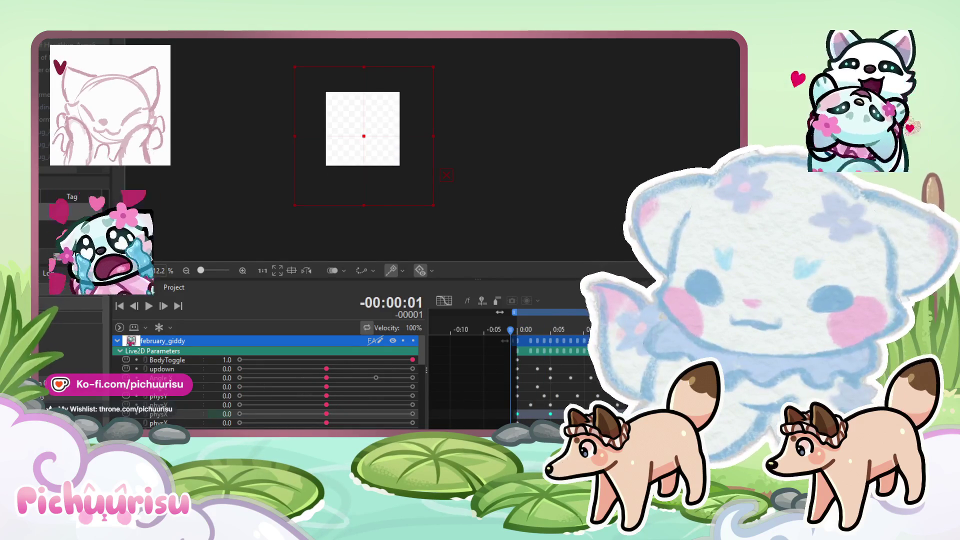
{"action": "left_click", "coordinate": [518, 341]}
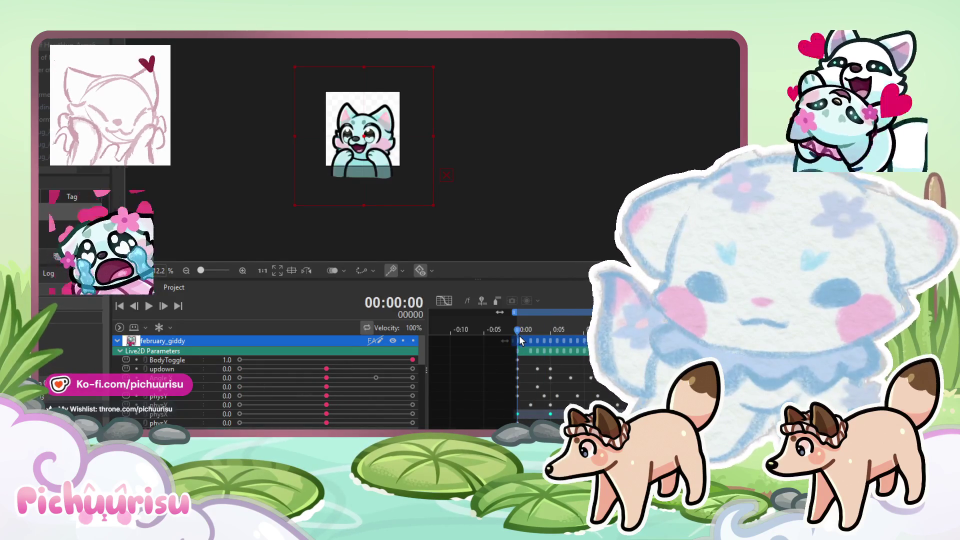
{"action": "left_click_drag", "start_coordinate": [518, 329], "coordinate": [550, 331]}
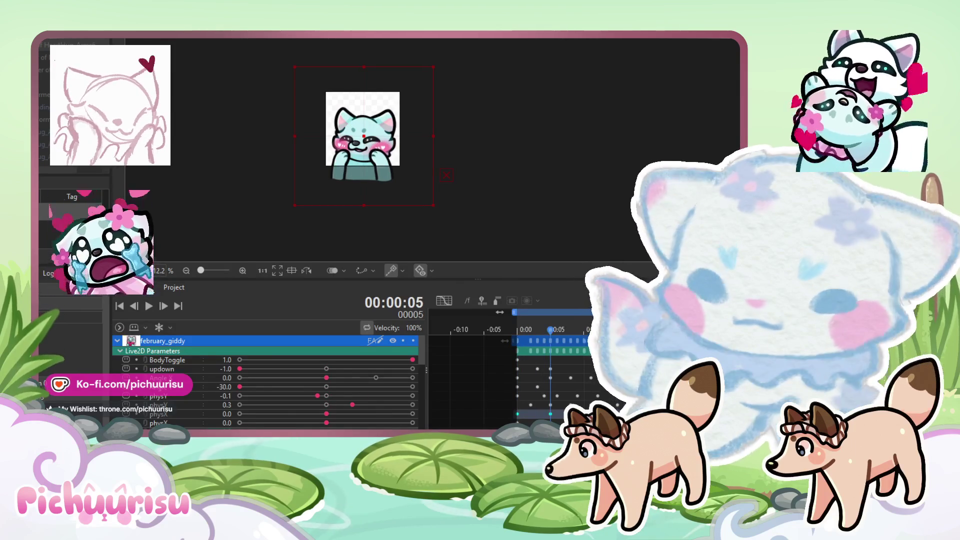
{"action": "left_click_drag", "start_coordinate": [560, 334], "coordinate": [583, 333]}
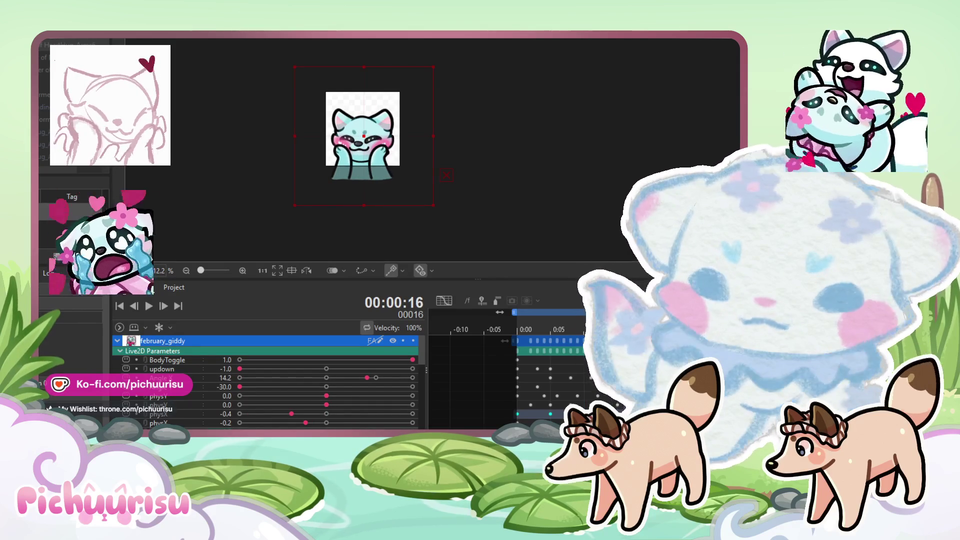
{"action": "key", "text": "Right"}
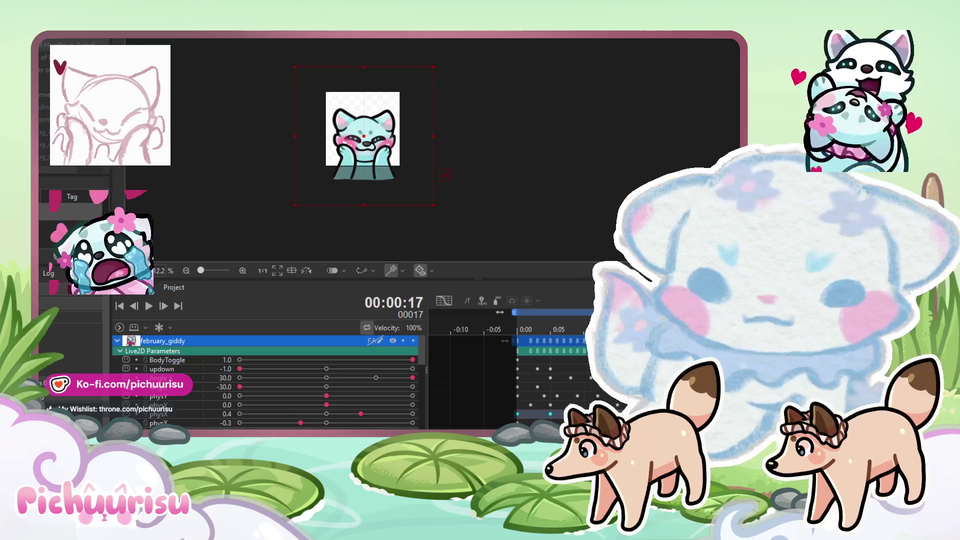
{"action": "key", "text": "Right"}
{"action": "key", "text": "Right"}
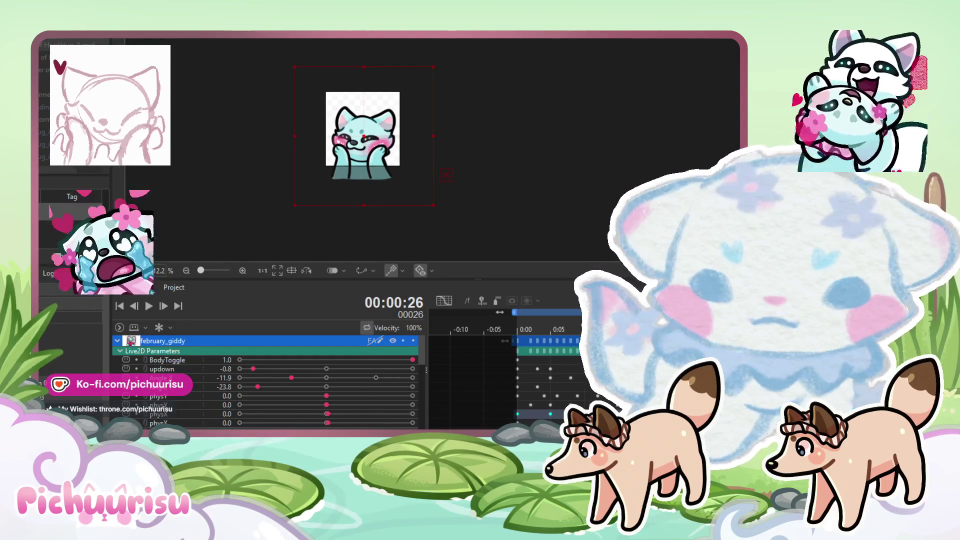
{"action": "left_click", "coordinate": [309, 425]}
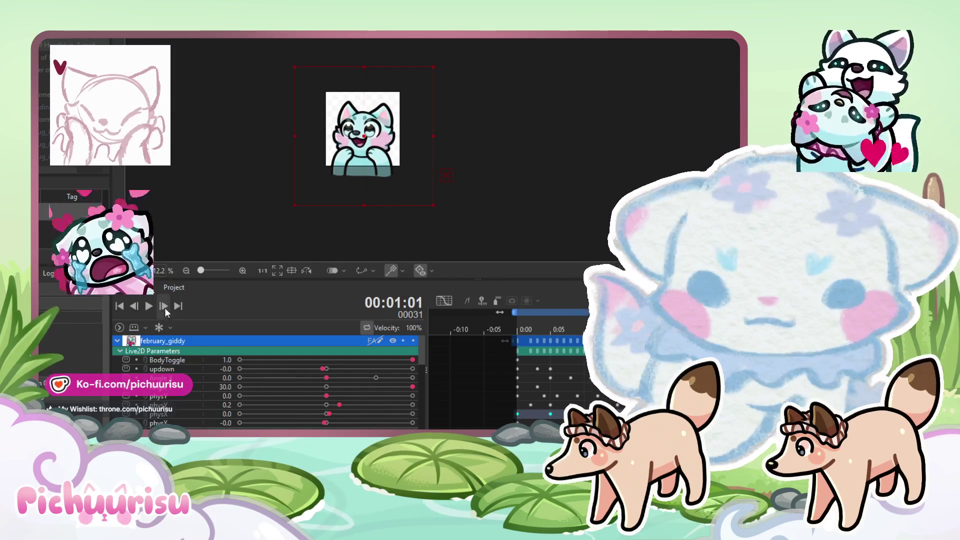
{"action": "left_click", "coordinate": [148, 306]}
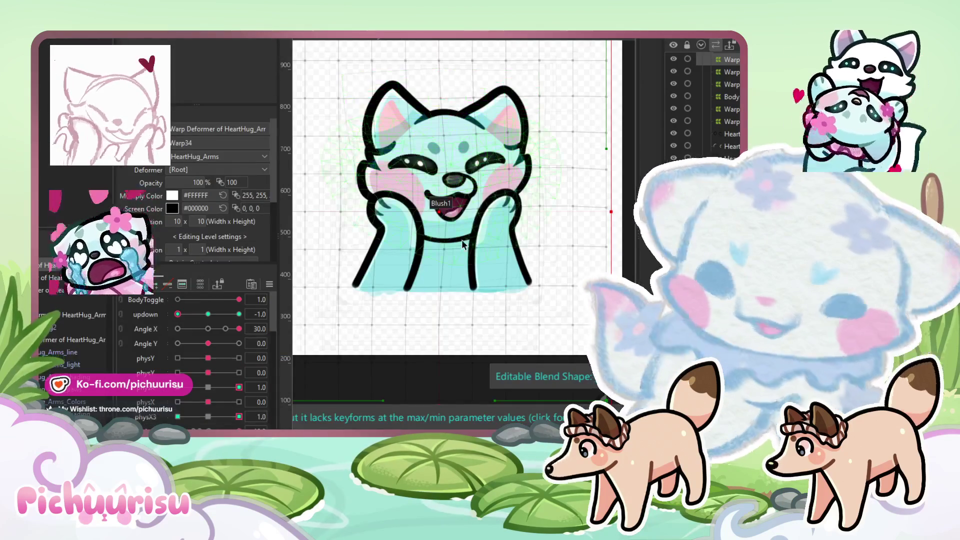
Step: Select the Blush1 cheek mesh while the emote loops
{"action": "left_click", "coordinate": [463, 244]}
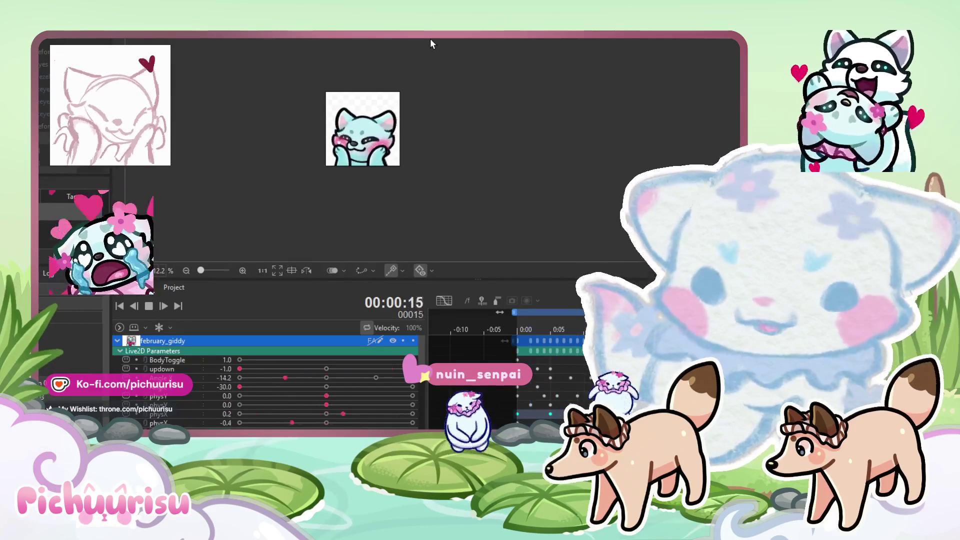
{"action": "scroll", "coordinate": [418, 80], "scroll_direction": "up", "scroll_amount": 5}
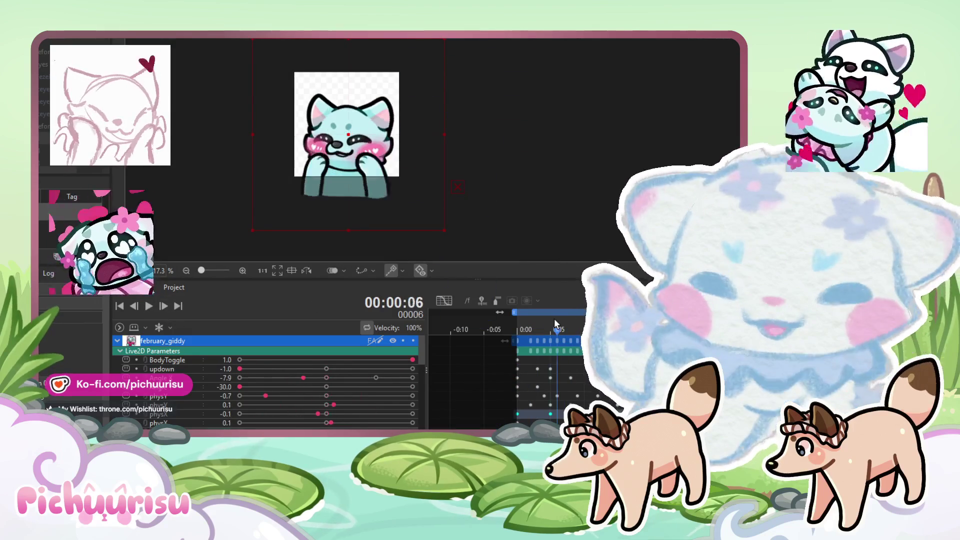
Step: Scrub the timeline to frame 7, then play and pause the emote to inspect poses around frame 21
{"action": "left_click", "coordinate": [551, 324]}
{"action": "mouse_move", "coordinate": [551, 321]}
{"action": "left_mouse_down"}
{"action": "mouse_move", "coordinate": [565, 322]}
{"action": "mouse_move", "coordinate": [560, 313]}
{"action": "left_mouse_up"}
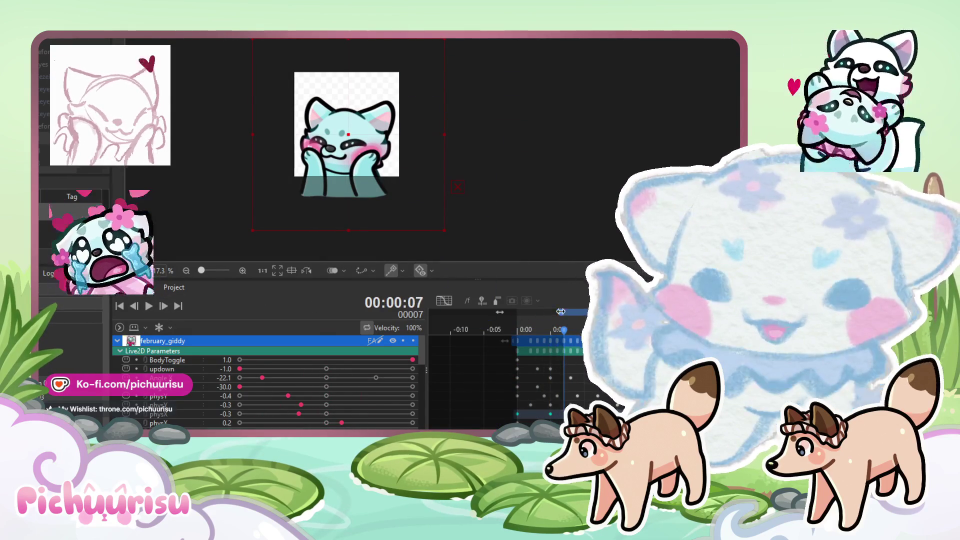
{"action": "left_click", "coordinate": [149, 307]}
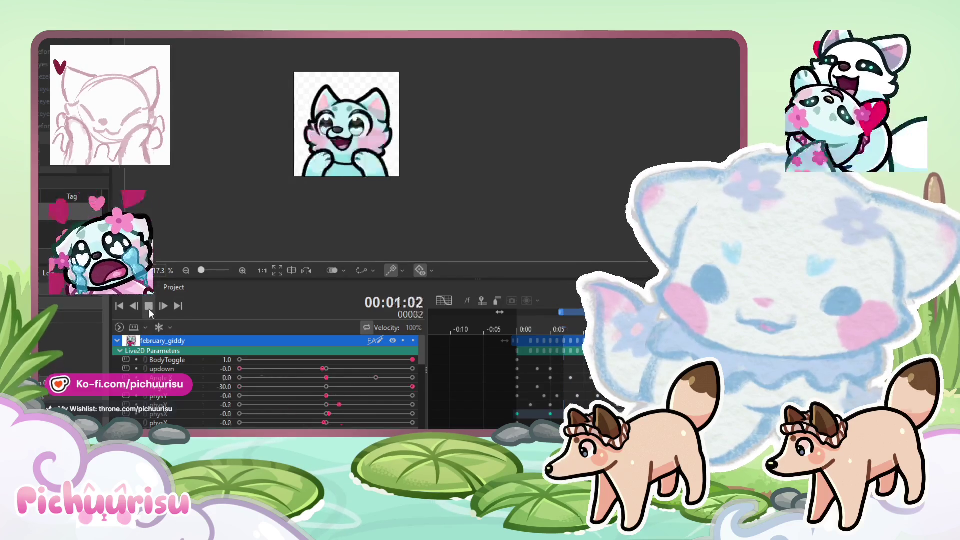
{"action": "left_click", "coordinate": [149, 307]}
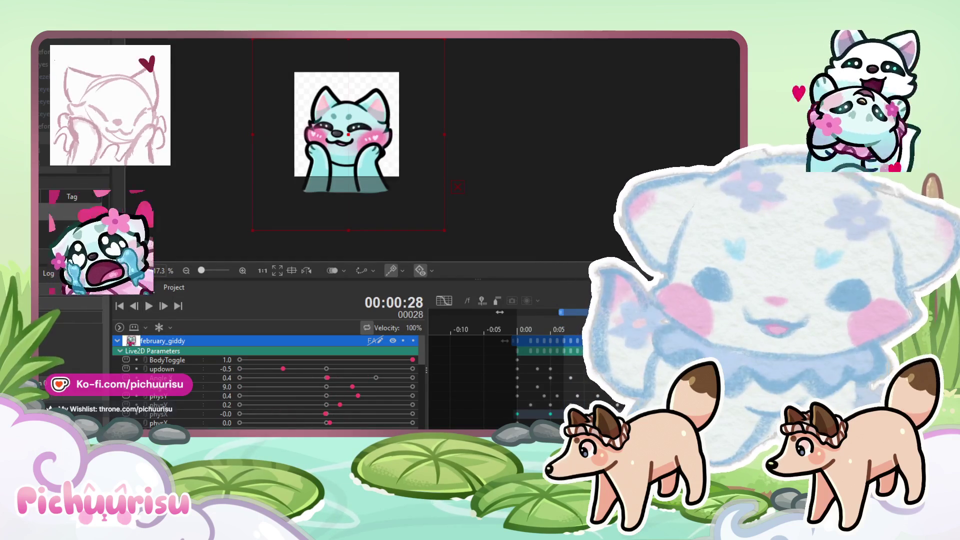
{"action": "left_click", "coordinate": [151, 312]}
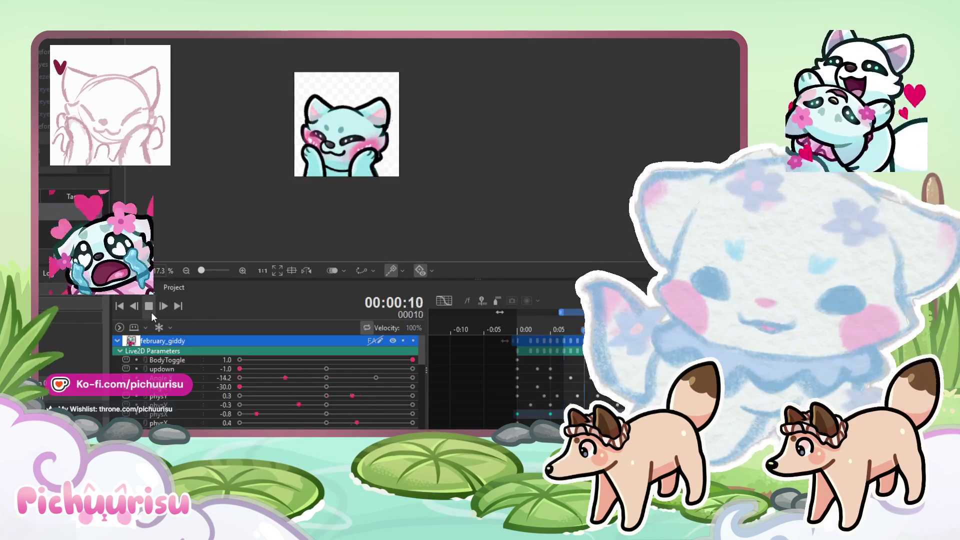
{"action": "left_click", "coordinate": [151, 312]}
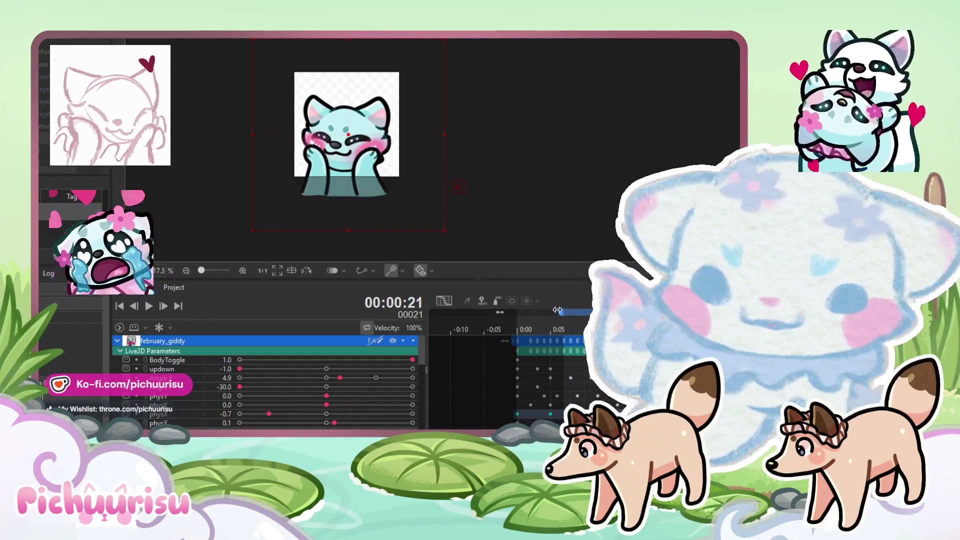
{"action": "left_click", "coordinate": [148, 306]}
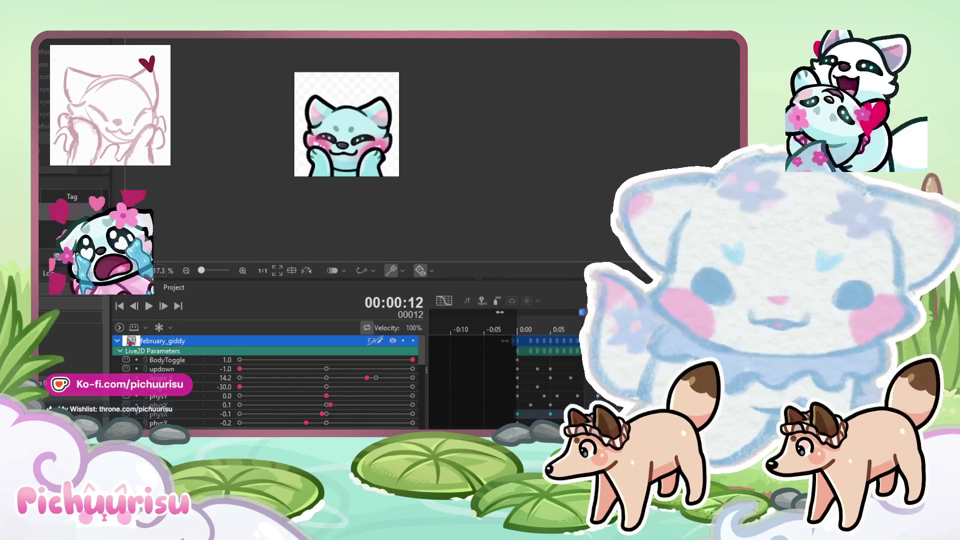
{"action": "scroll", "coordinate": [533, 213], "scroll_direction": "down", "scroll_amount": 2}
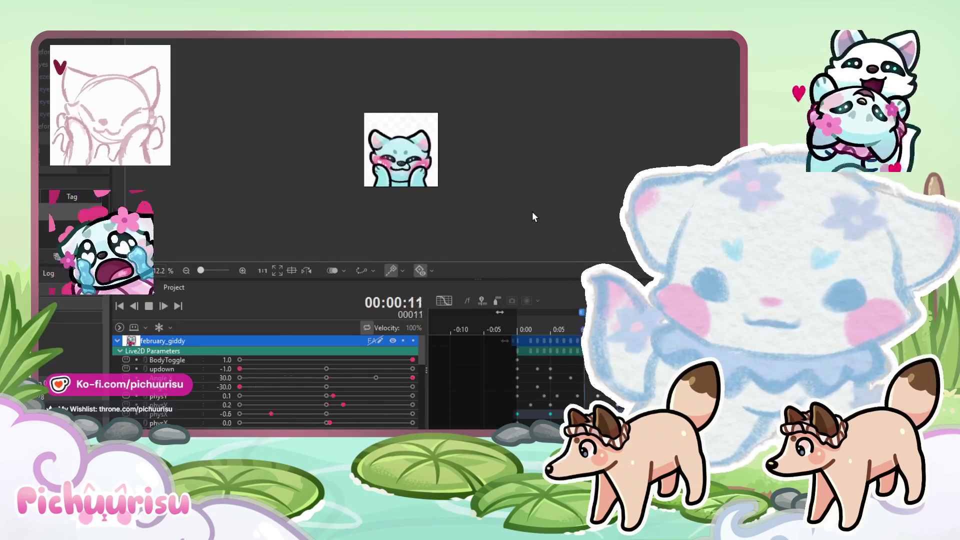
{"action": "scroll", "coordinate": [532, 216], "scroll_direction": "up", "scroll_amount": 4}
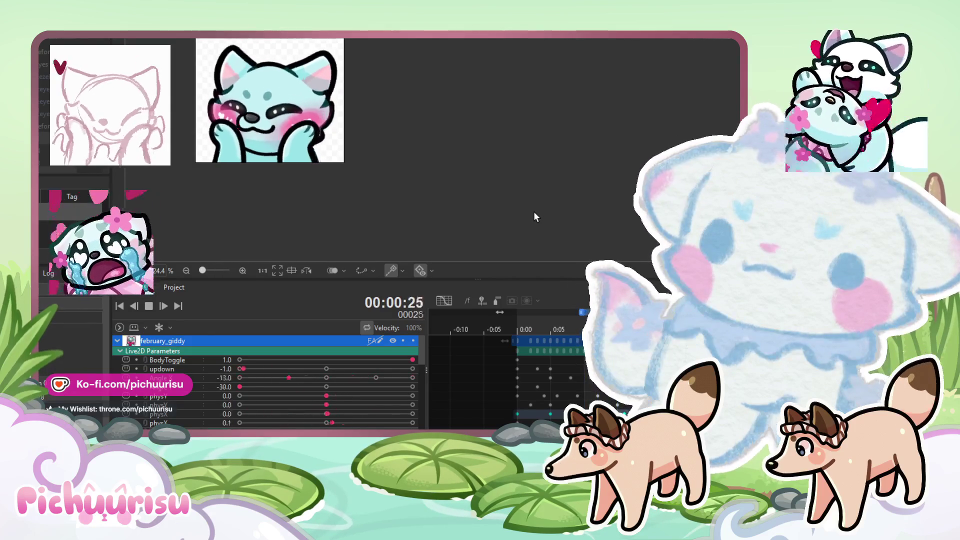
Step: After pausing at frame 14 and replaying, collapse the february_giddy track and hide it
{"action": "left_click", "coordinate": [148, 310]}
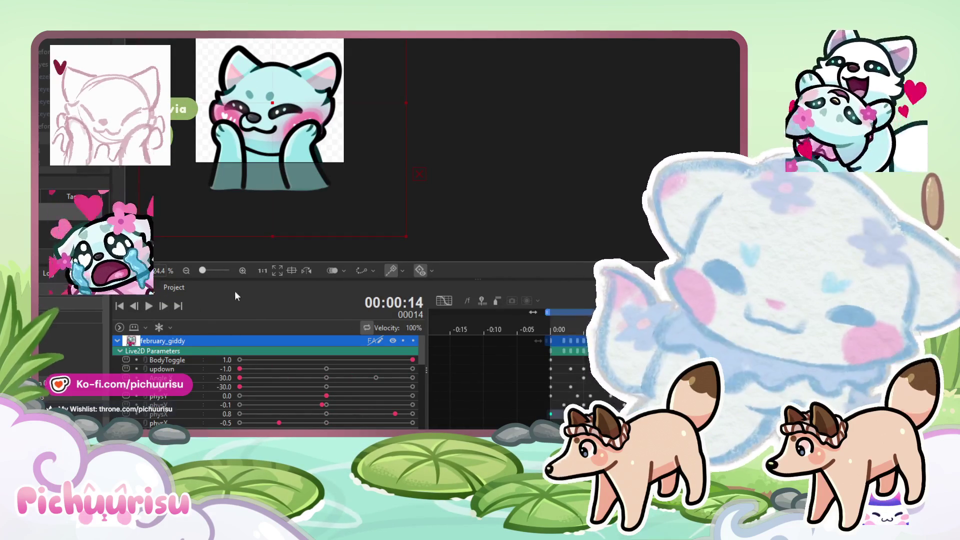
{"action": "left_click", "coordinate": [148, 307]}
{"action": "scroll", "coordinate": [293, 187], "scroll_direction": "down", "scroll_amount": 5}
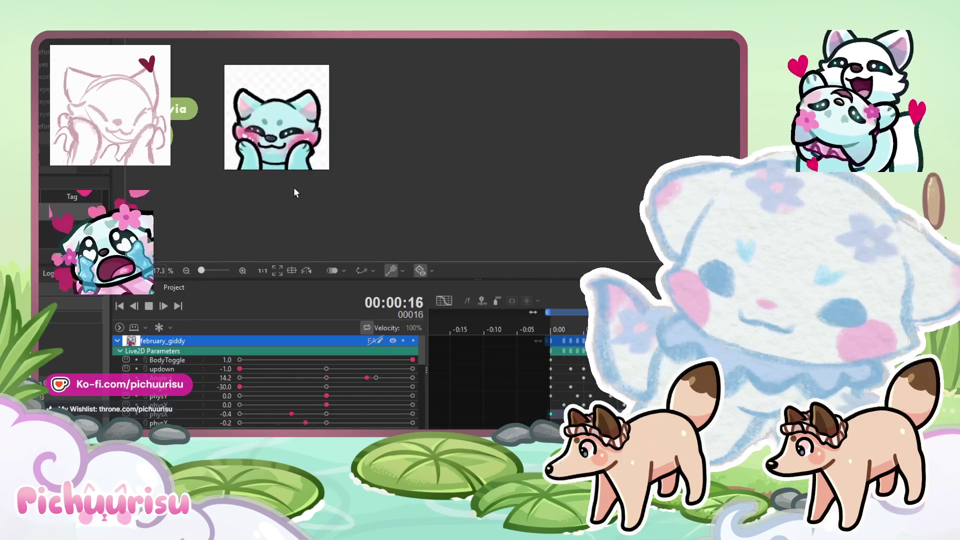
{"action": "scroll", "coordinate": [294, 193], "scroll_direction": "up", "scroll_amount": 5}
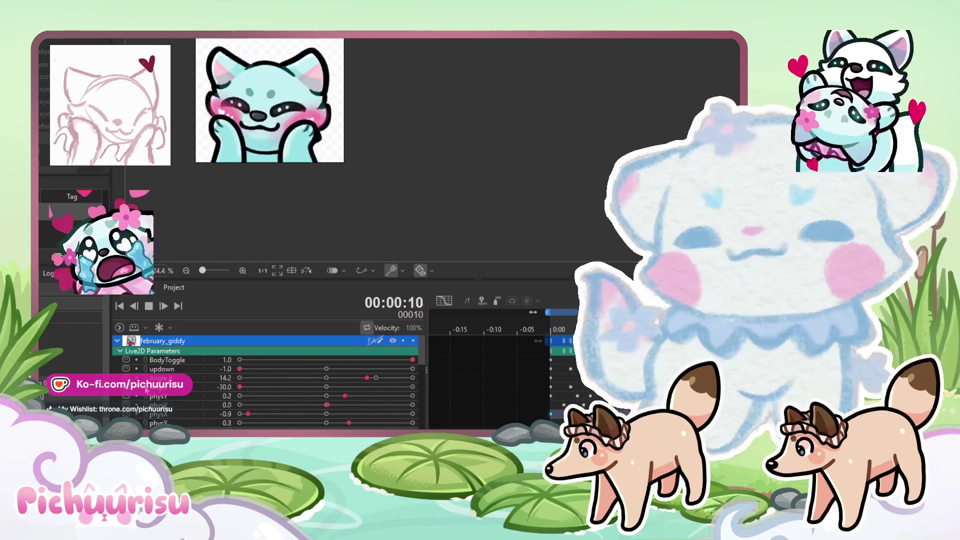
{"action": "left_click", "coordinate": [117, 340]}
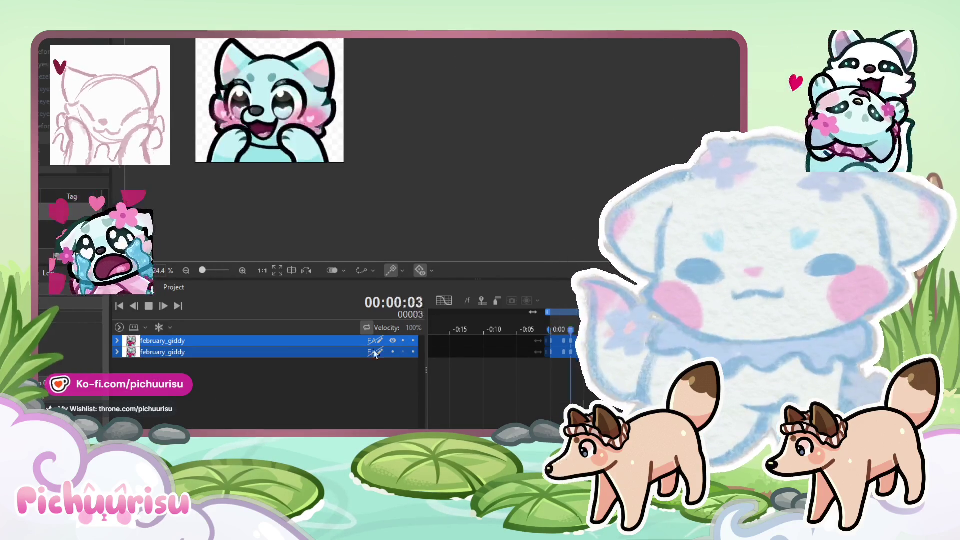
{"action": "left_click", "coordinate": [391, 342]}
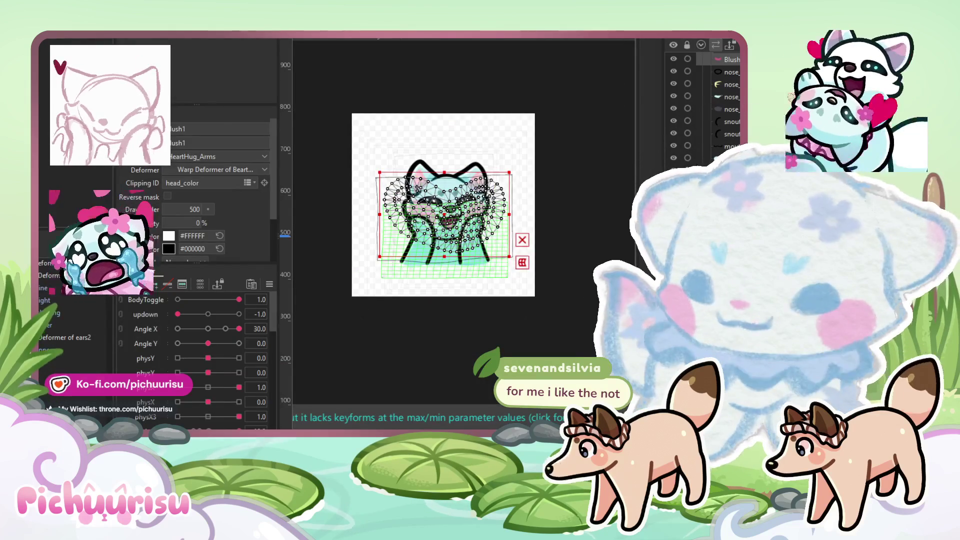
Step: Select the heartelement part and drag the pink heart off beside the fox
{"action": "left_click", "coordinate": [512, 140]}
{"action": "left_click_drag", "start_coordinate": [492, 249], "coordinate": [357, 267]}
{"action": "left_click_drag", "start_coordinate": [389, 150], "coordinate": [488, 252]}
{"action": "scroll", "coordinate": [488, 252], "scroll_direction": "up", "scroll_amount": 2}
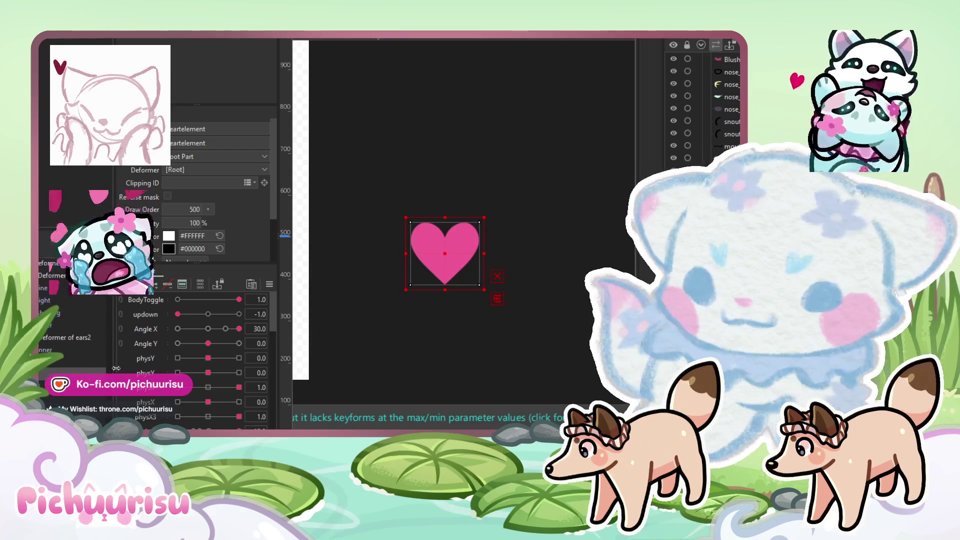
{"action": "scroll", "coordinate": [154, 424], "scroll_direction": "down", "scroll_amount": 3}
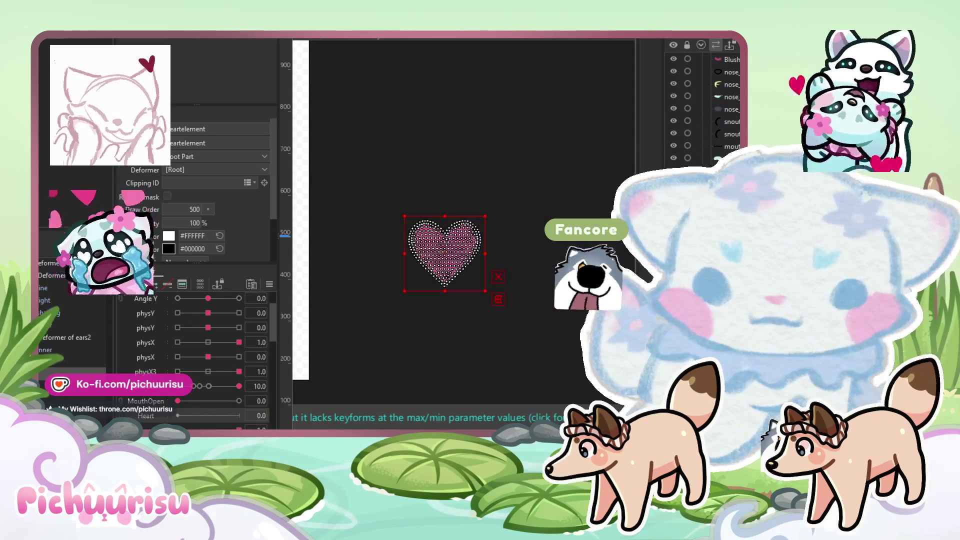
{"action": "left_click", "coordinate": [470, 280]}
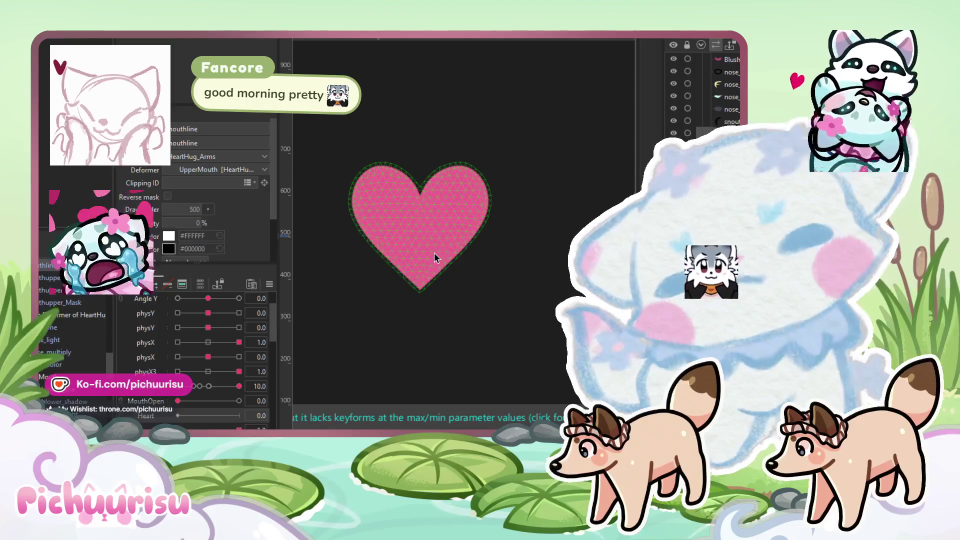
Step: With Heart at 0, scale the heart mesh down and give it a rotation deformer
{"action": "left_click", "coordinate": [434, 254]}
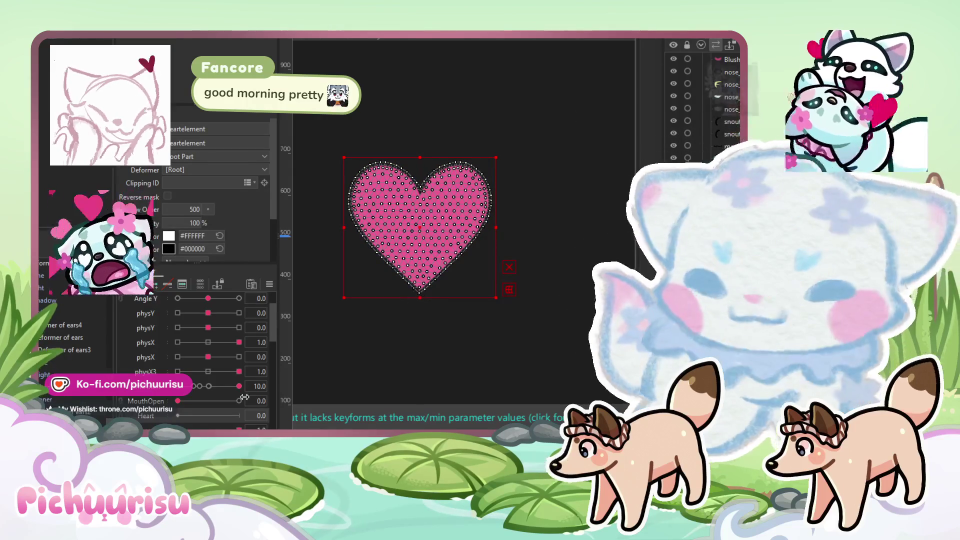
{"action": "left_click_drag", "start_coordinate": [255, 405], "coordinate": [228, 395]}
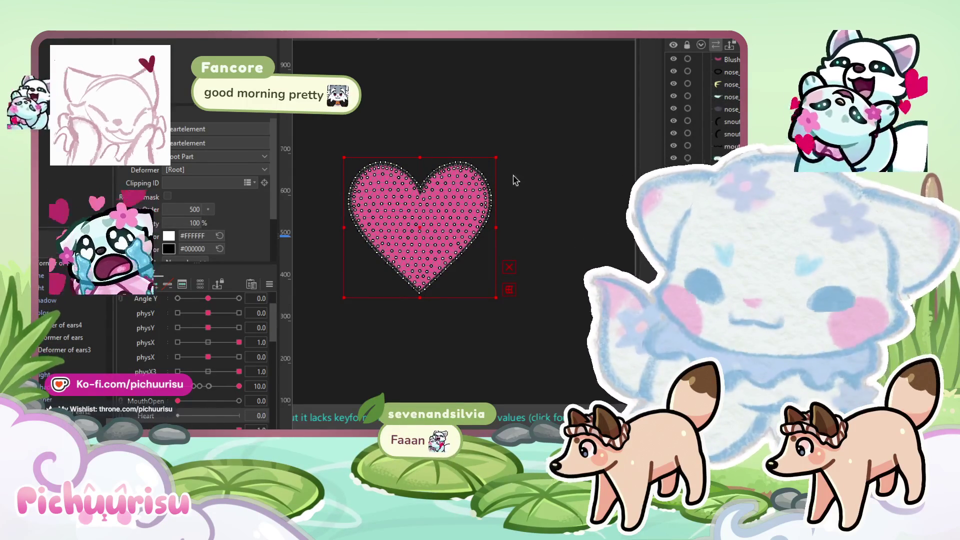
{"action": "mouse_move", "coordinate": [495, 159]}
{"action": "left_mouse_down"}
{"action": "mouse_move", "coordinate": [482, 169]}
{"action": "mouse_move", "coordinate": [482, 148]}
{"action": "left_mouse_up"}
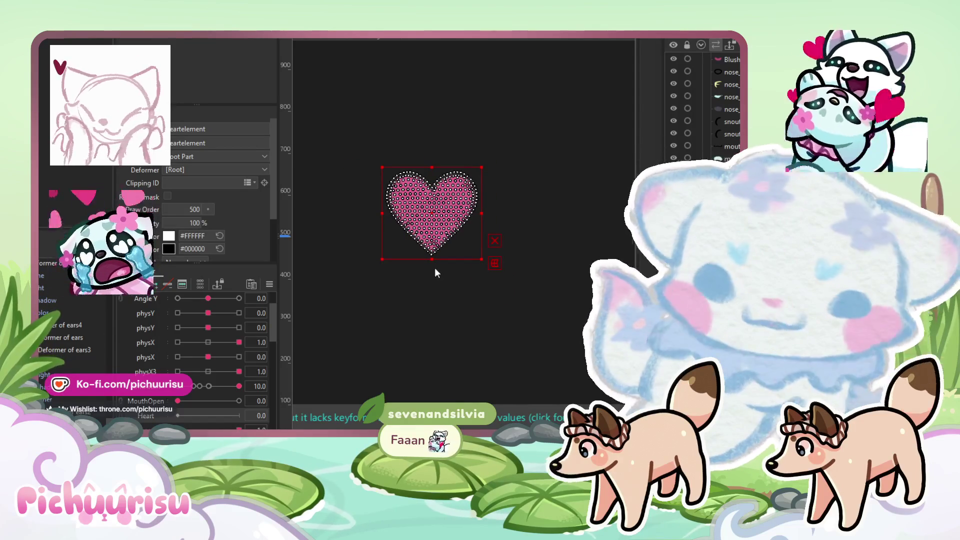
{"action": "key", "text": "Return"}
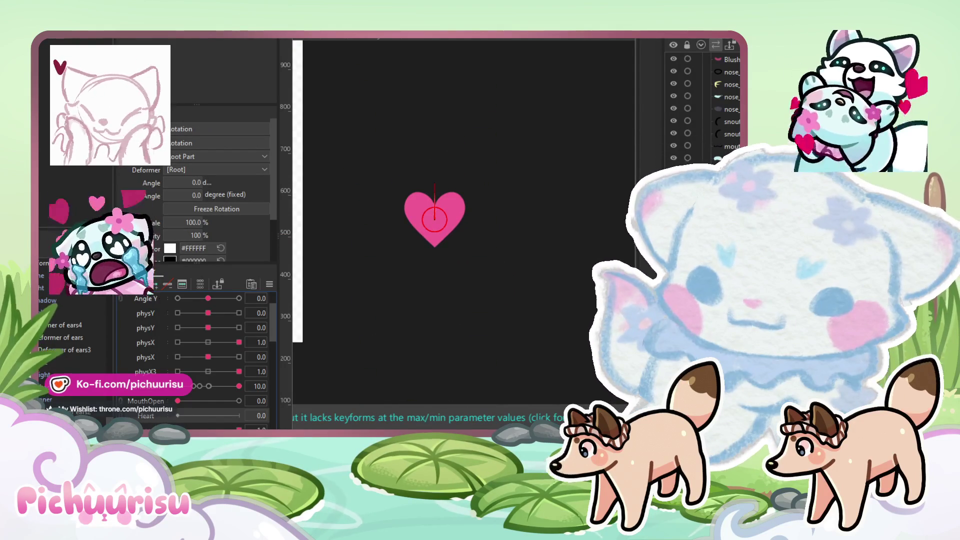
Step: At the max Heart keyform, drag the heart's rotation deformer far upward, checking motion with the slider
{"action": "left_click_drag", "start_coordinate": [437, 222], "coordinate": [439, 99]}
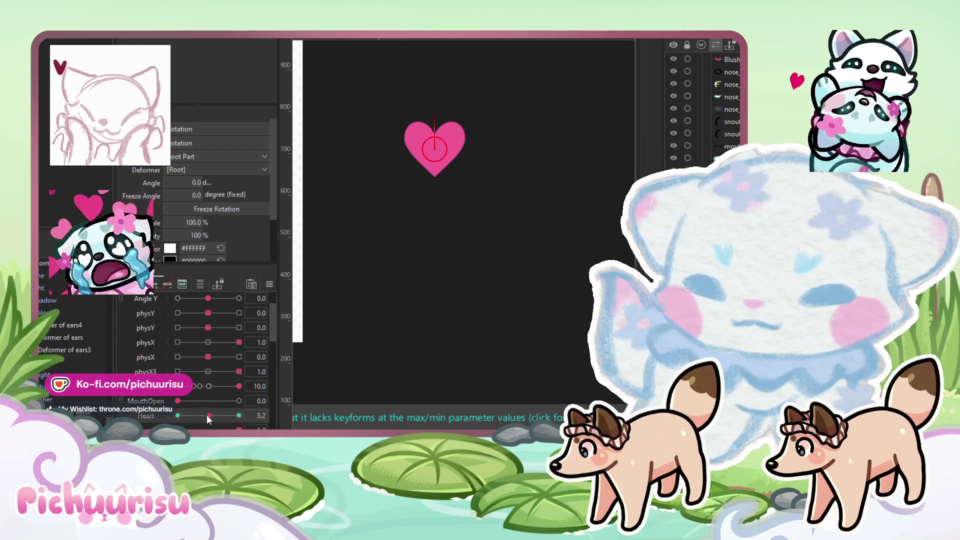
{"action": "scroll", "coordinate": [435, 311], "scroll_direction": "down", "scroll_amount": 3}
{"action": "left_click_drag", "start_coordinate": [442, 312], "coordinate": [464, 317]}
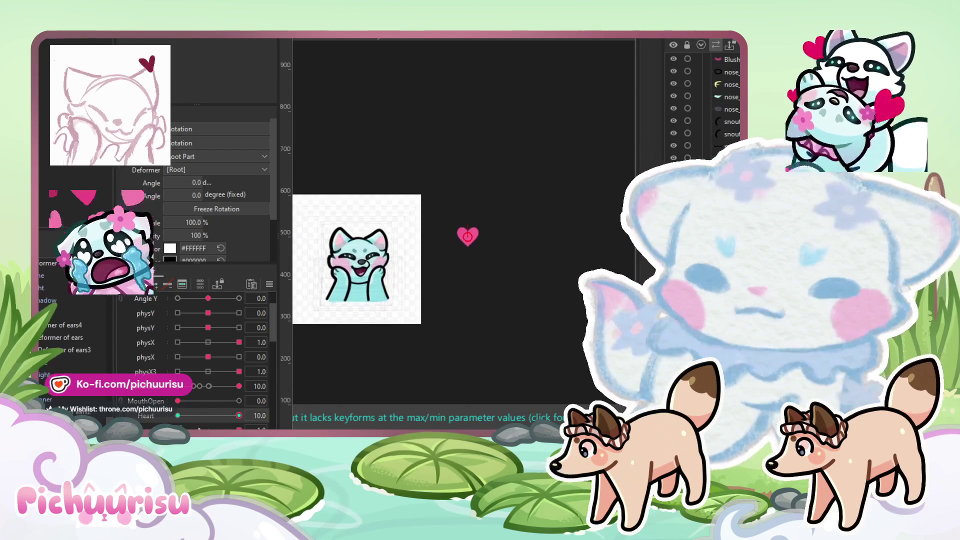
{"action": "scroll", "coordinate": [478, 255], "scroll_direction": "up", "scroll_amount": 3}
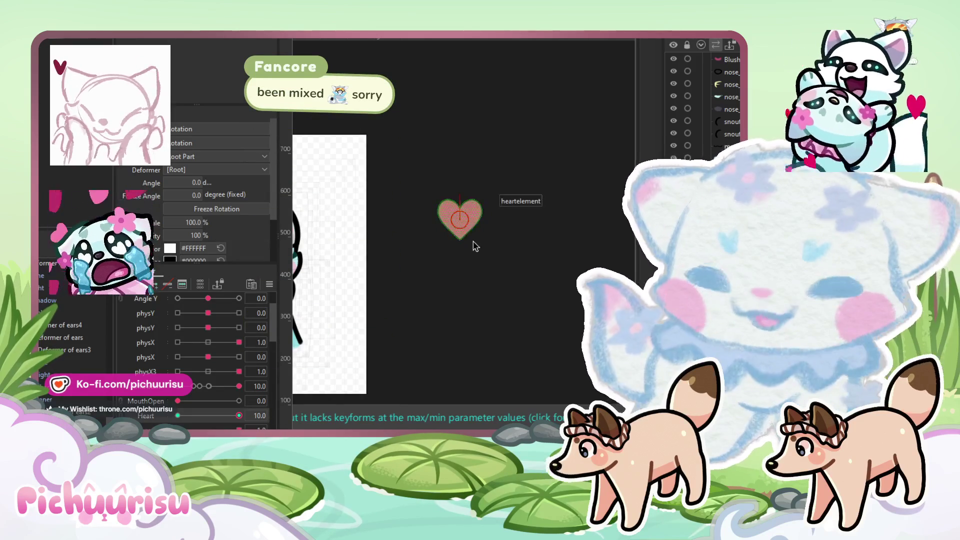
{"action": "left_click_drag", "start_coordinate": [468, 312], "coordinate": [468, 272]}
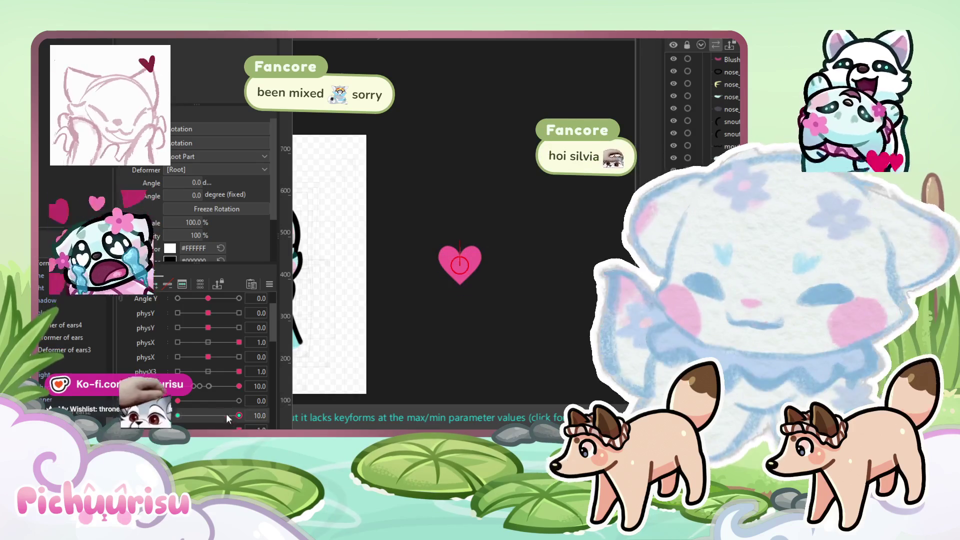
{"action": "mouse_move", "coordinate": [239, 416]}
{"action": "left_mouse_down"}
{"action": "mouse_move", "coordinate": [217, 400]}
{"action": "mouse_move", "coordinate": [245, 390]}
{"action": "mouse_move", "coordinate": [222, 379]}
{"action": "left_mouse_up"}
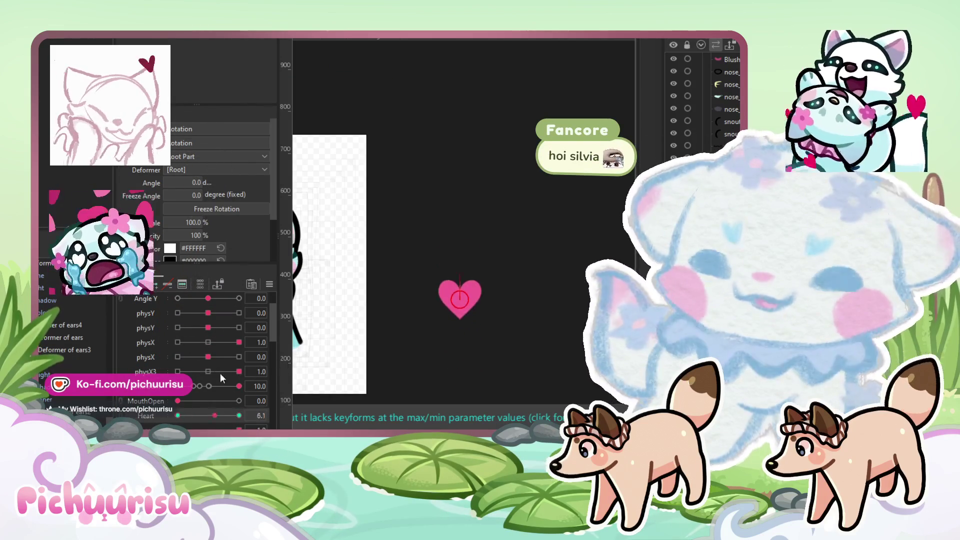
{"action": "left_click_drag", "start_coordinate": [460, 270], "coordinate": [465, 170]}
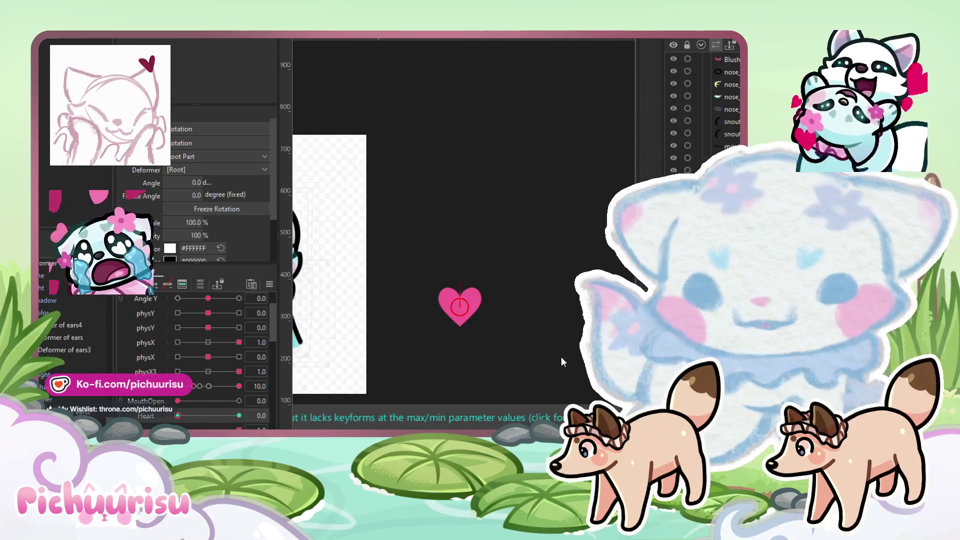
{"action": "left_click", "coordinate": [459, 307]}
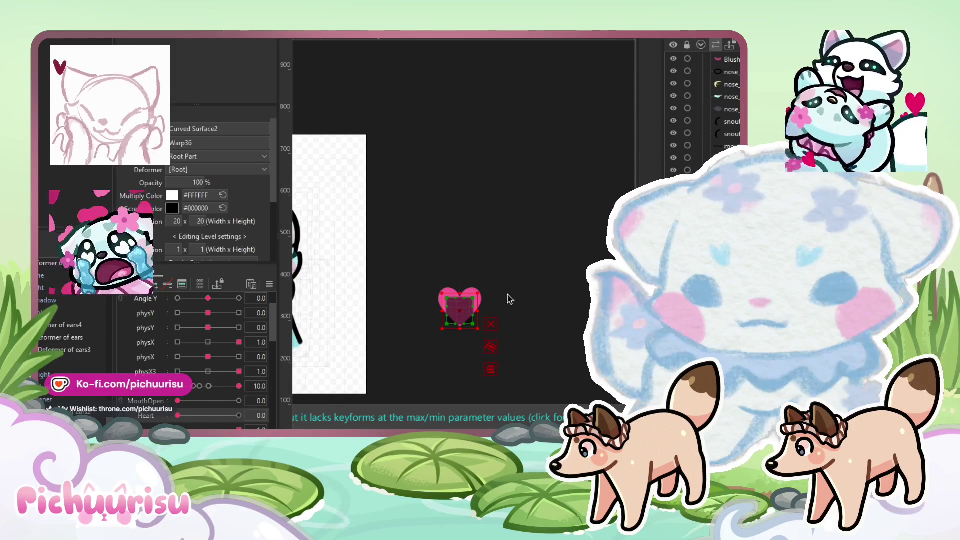
Step: Stretch Warp36 tall above the heart and bend it into a right-then-left curve, testing at Heart 10
{"action": "left_click_drag", "start_coordinate": [459, 291], "coordinate": [468, 113]}
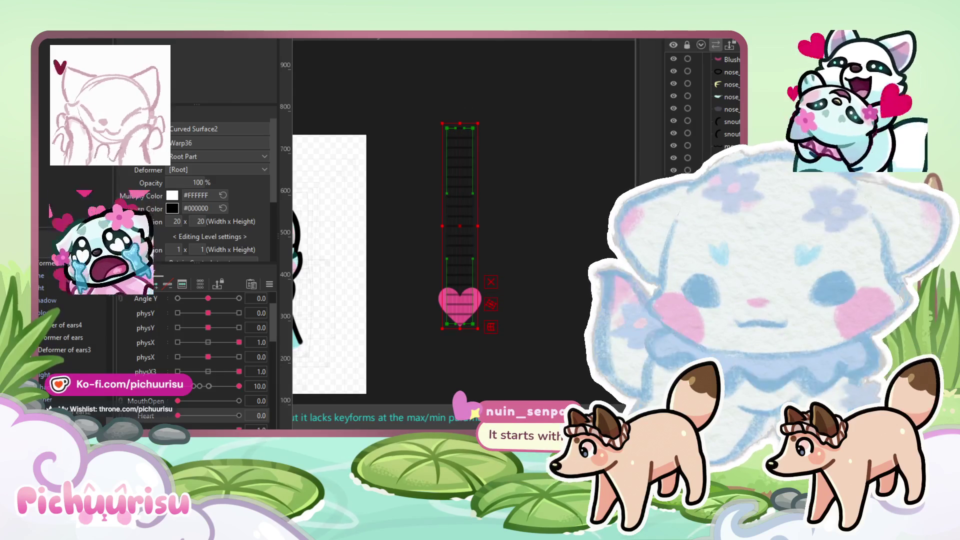
{"action": "key", "text": "b"}
{"action": "left_click_drag", "start_coordinate": [473, 256], "coordinate": [481, 252]}
{"action": "mouse_move", "coordinate": [178, 416]}
{"action": "left_mouse_down"}
{"action": "mouse_move", "coordinate": [238, 415]}
{"action": "mouse_move", "coordinate": [163, 416]}
{"action": "left_mouse_up"}
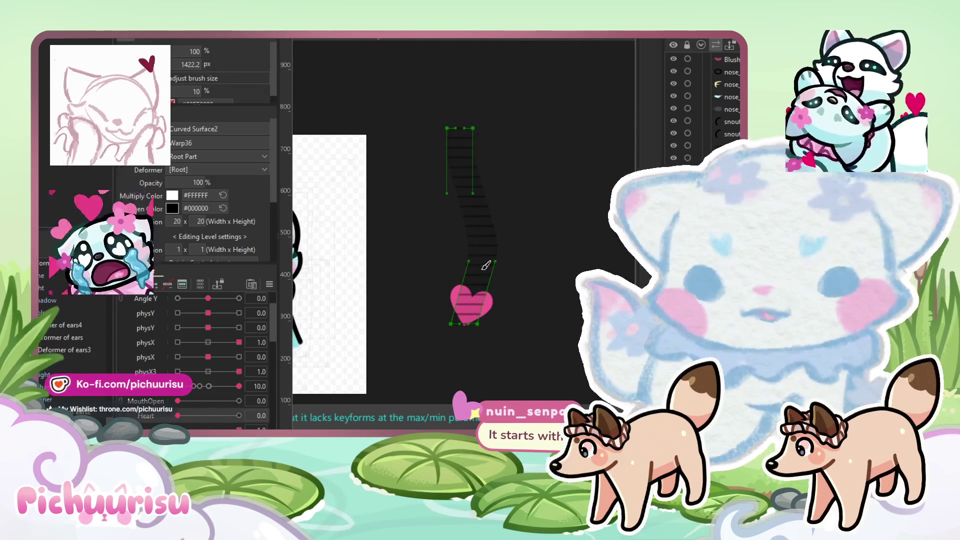
{"action": "left_click_drag", "start_coordinate": [483, 260], "coordinate": [496, 265]}
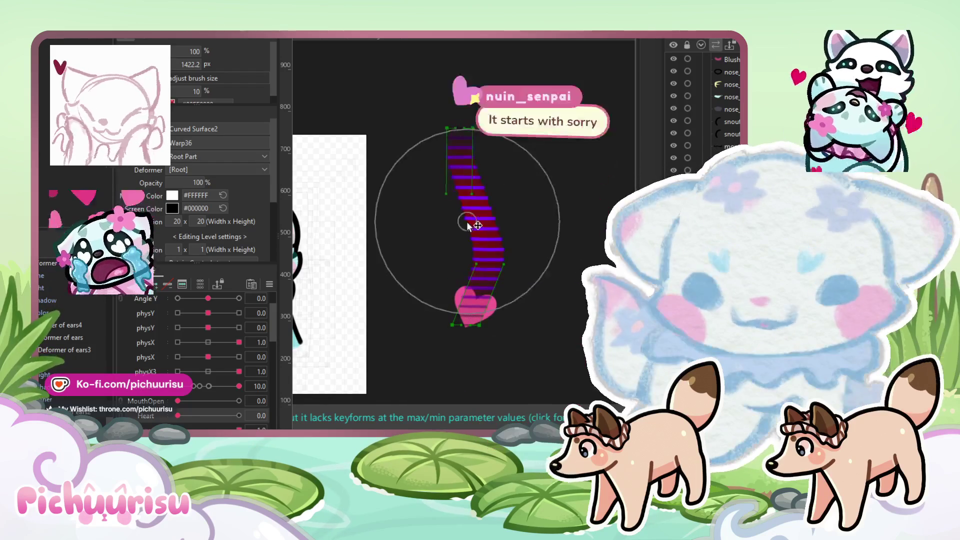
{"action": "scroll", "coordinate": [480, 208], "scroll_direction": "up", "scroll_amount": 2}
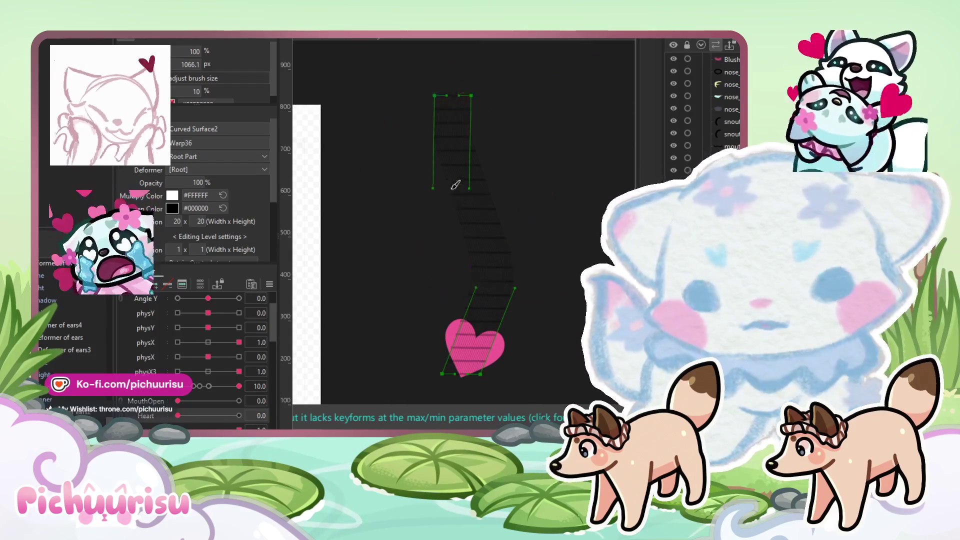
{"action": "left_click_drag", "start_coordinate": [454, 186], "coordinate": [435, 195]}
{"action": "left_click_drag", "start_coordinate": [461, 243], "coordinate": [472, 253]}
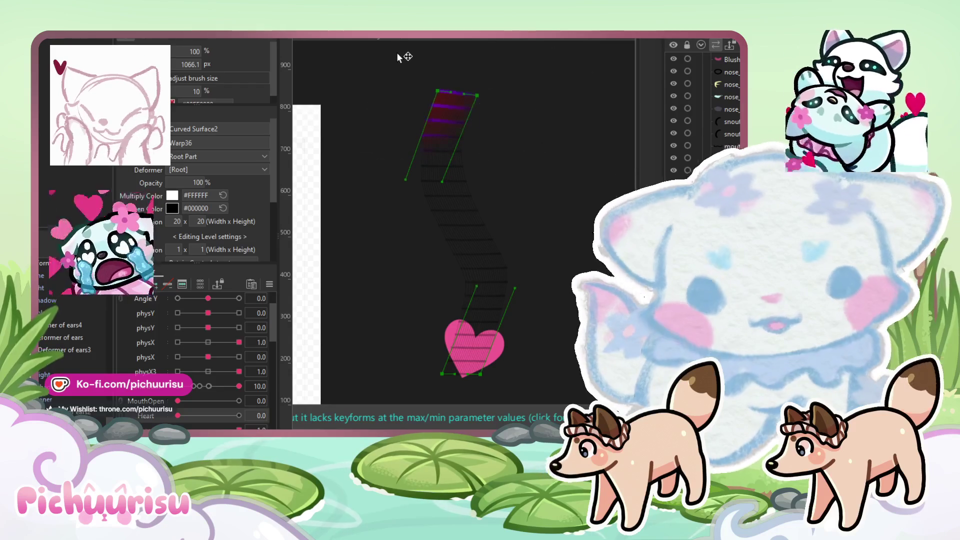
{"action": "left_click_drag", "start_coordinate": [191, 419], "coordinate": [258, 403]}
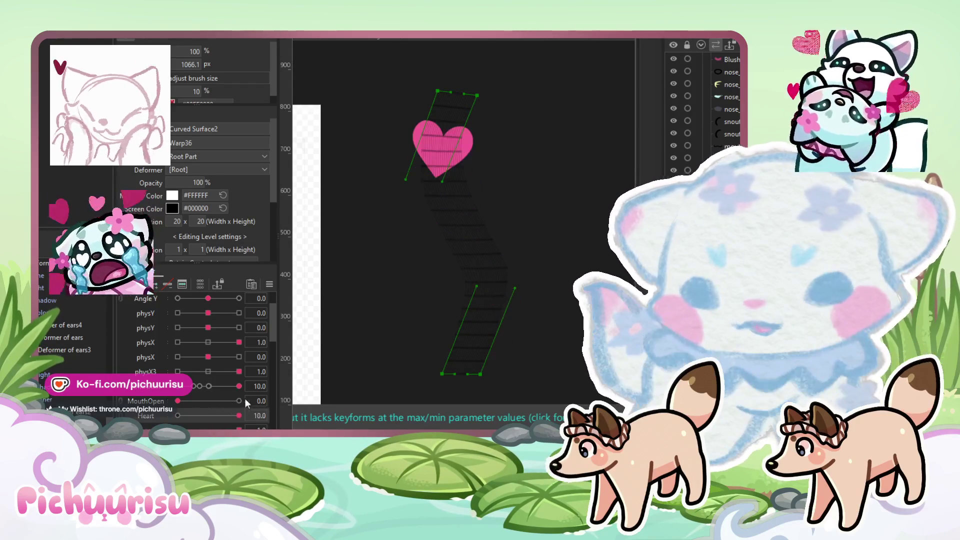
{"action": "key", "text": "v"}
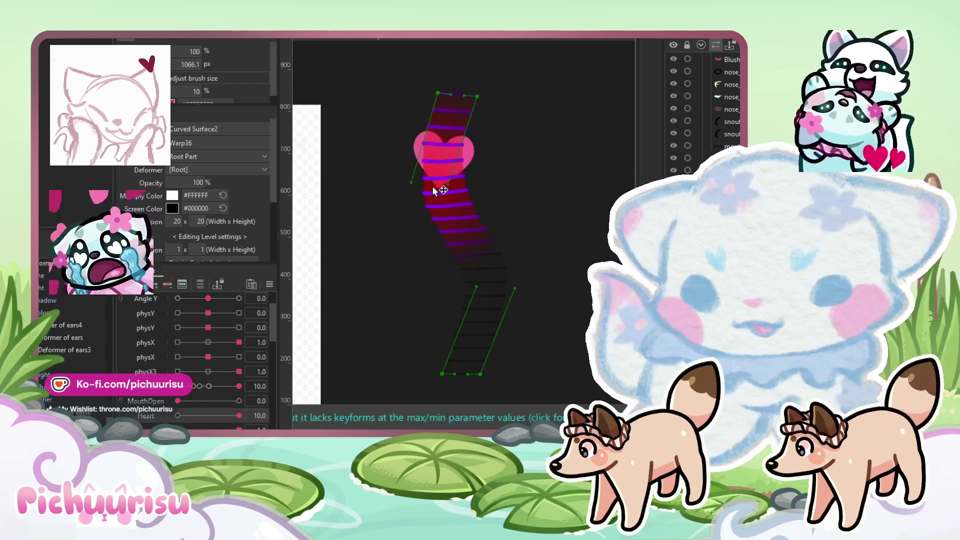
{"action": "key", "text": "b"}
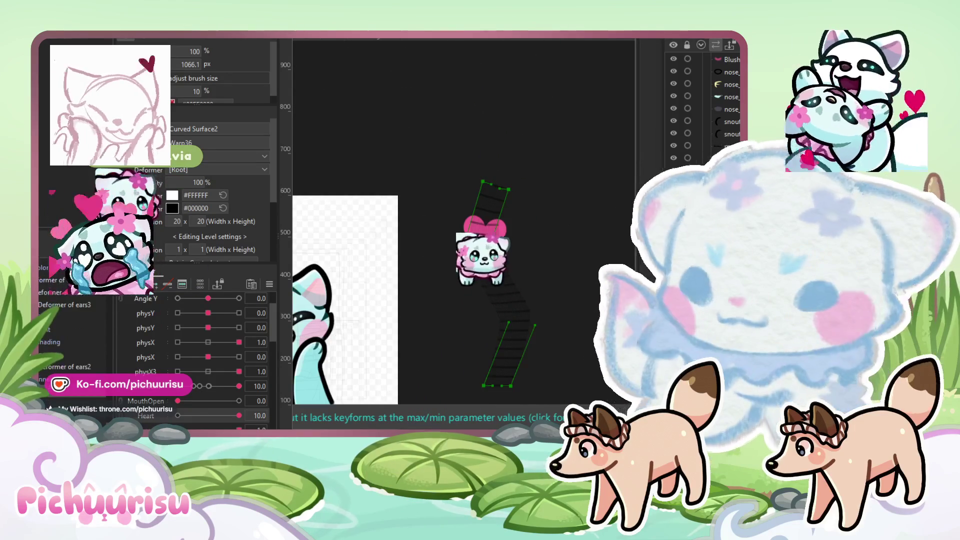
Step: Select the heart's rotation deformer and test the Heart parameter at 0 and 10
{"action": "left_click", "coordinate": [484, 236]}
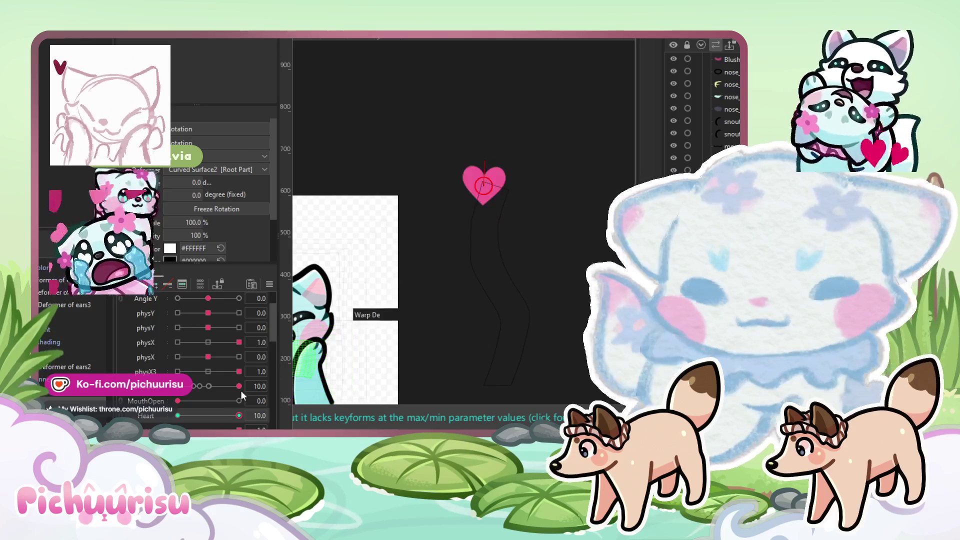
{"action": "left_click_drag", "start_coordinate": [214, 421], "coordinate": [161, 418]}
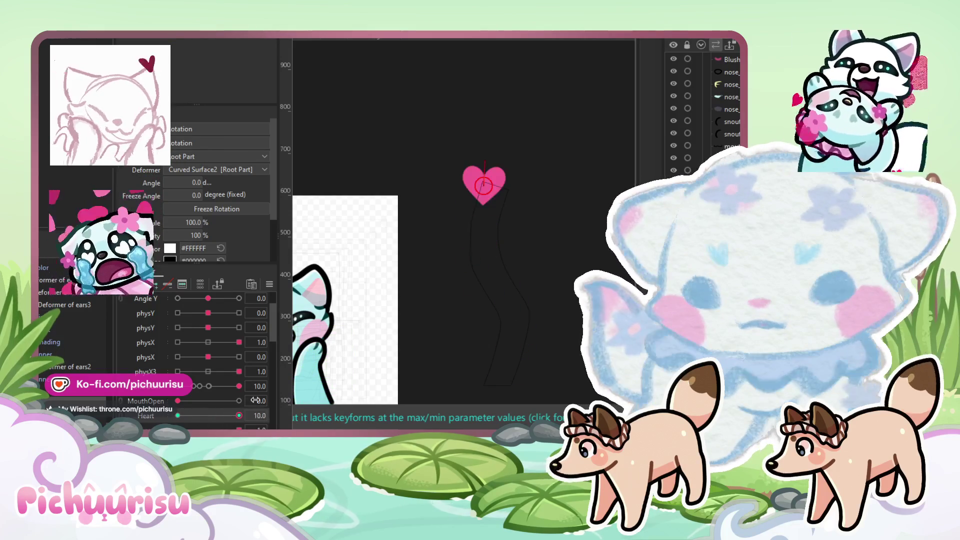
{"action": "left_click", "coordinate": [239, 415]}
{"action": "scroll", "coordinate": [450, 226], "scroll_direction": "down", "scroll_amount": 2}
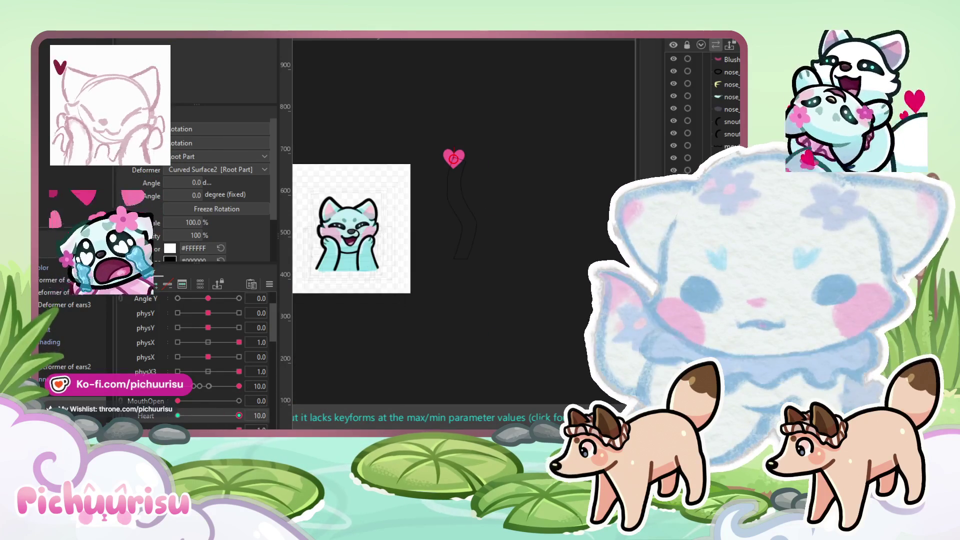
{"action": "left_click", "coordinate": [318, 379]}
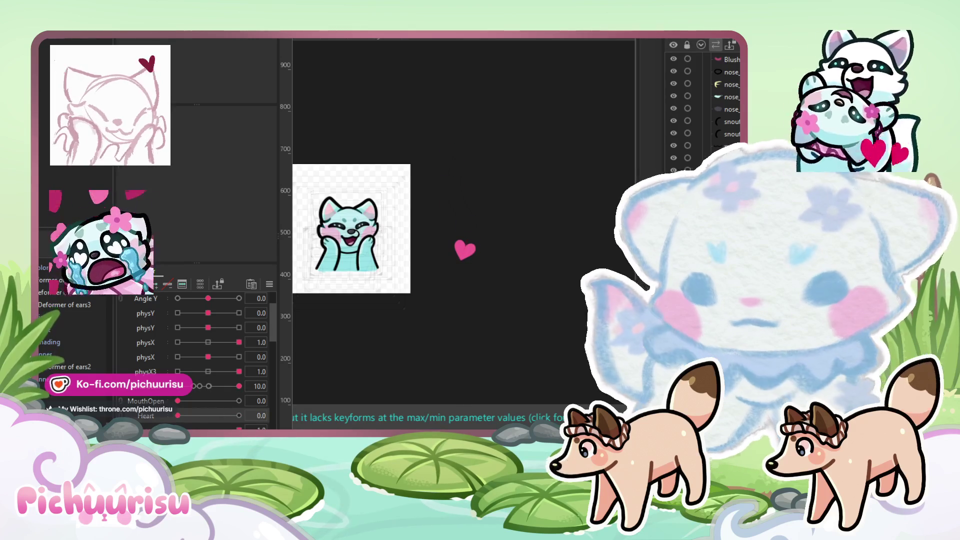
{"action": "left_click", "coordinate": [465, 249]}
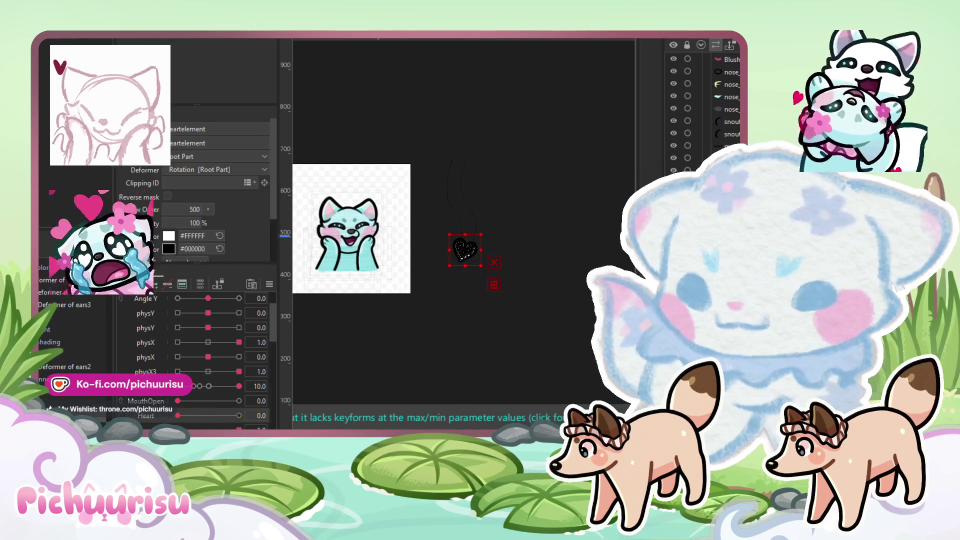
{"action": "scroll", "coordinate": [499, 227], "scroll_direction": "up", "scroll_amount": 3}
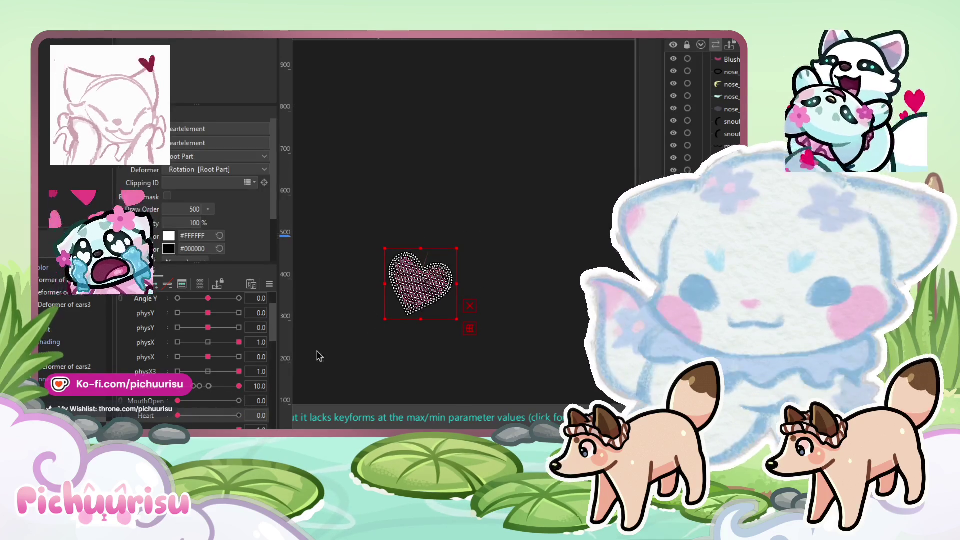
Step: Scrub Heart from 0 past 2 to watch the heart rise and tilt, then return to Animation
{"action": "left_click", "coordinate": [417, 287]}
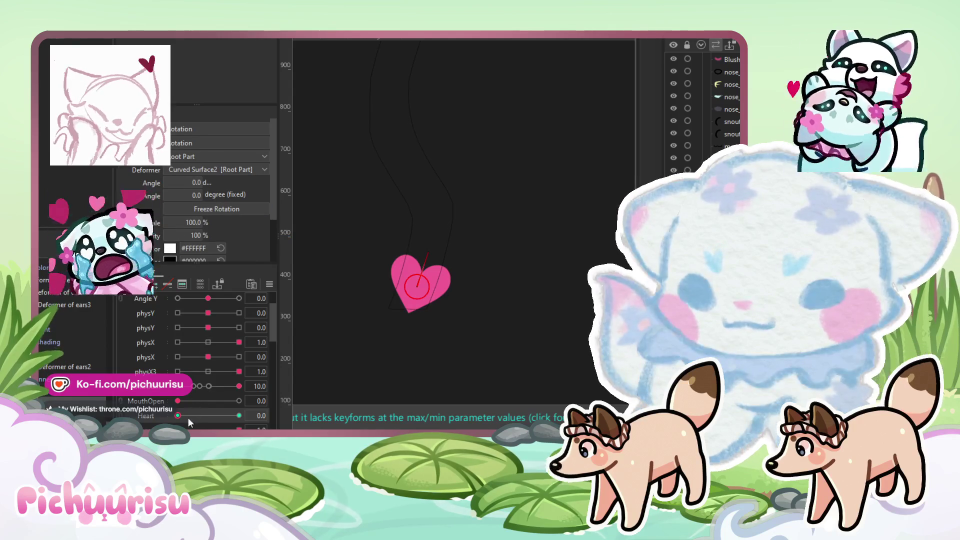
{"action": "left_click_drag", "start_coordinate": [188, 420], "coordinate": [191, 417]}
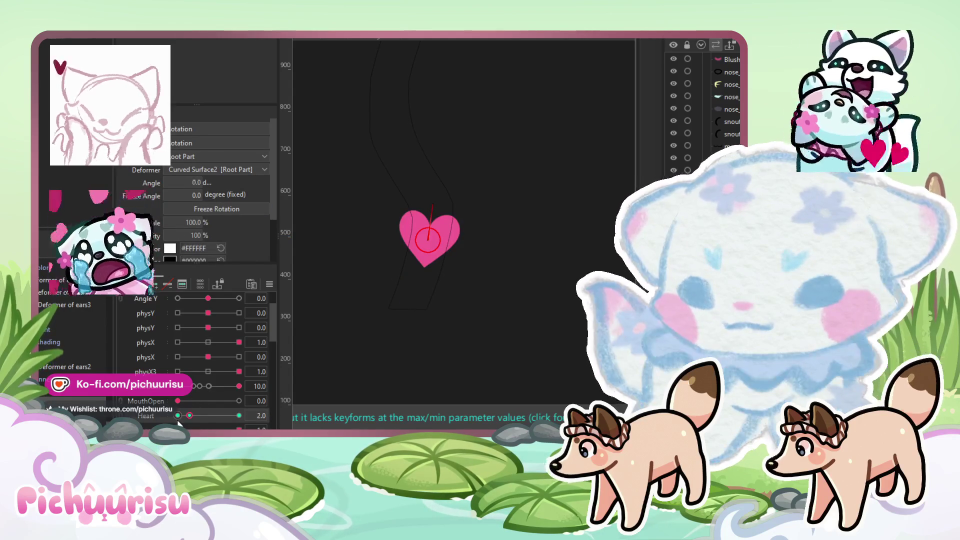
{"action": "left_click", "coordinate": [178, 419]}
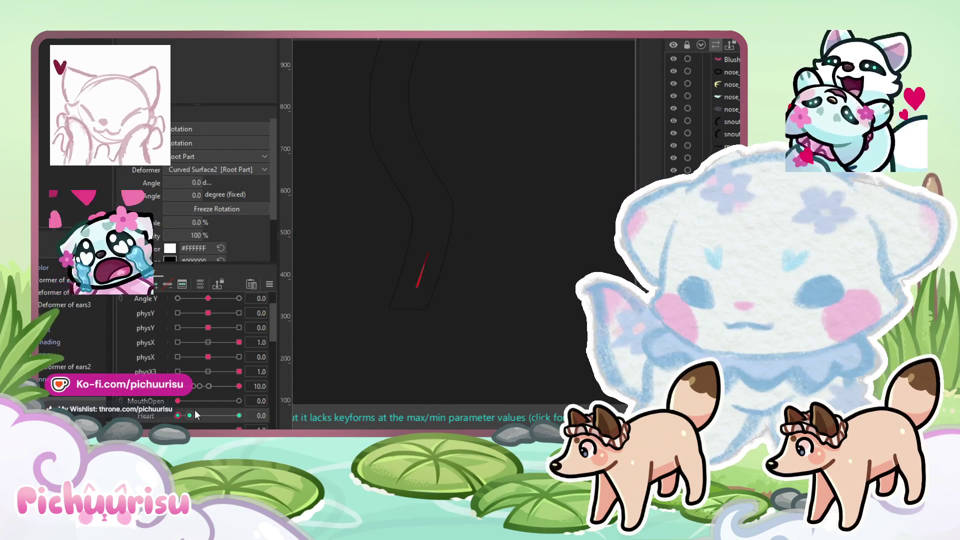
{"action": "left_click_drag", "start_coordinate": [203, 418], "coordinate": [218, 420]}
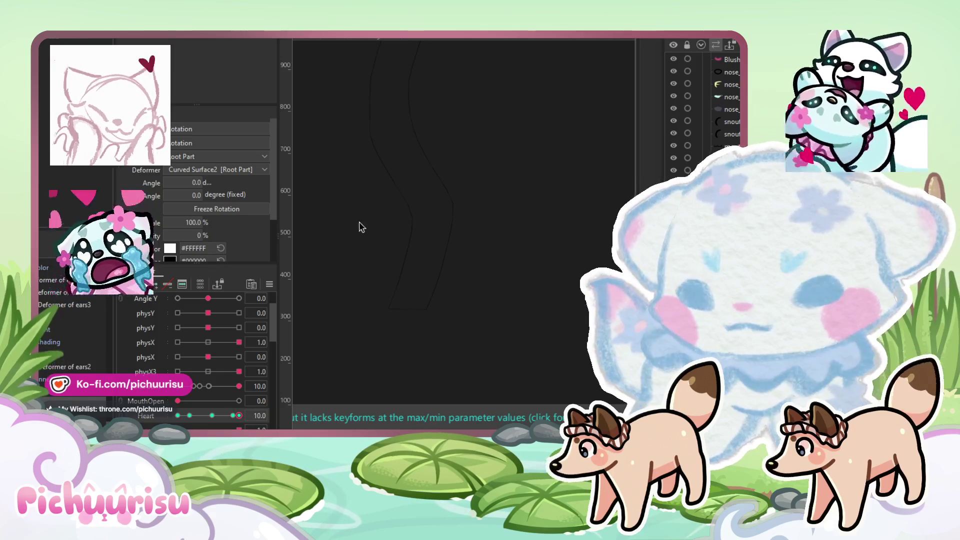
{"action": "scroll", "coordinate": [361, 223], "scroll_direction": "down", "scroll_amount": 3}
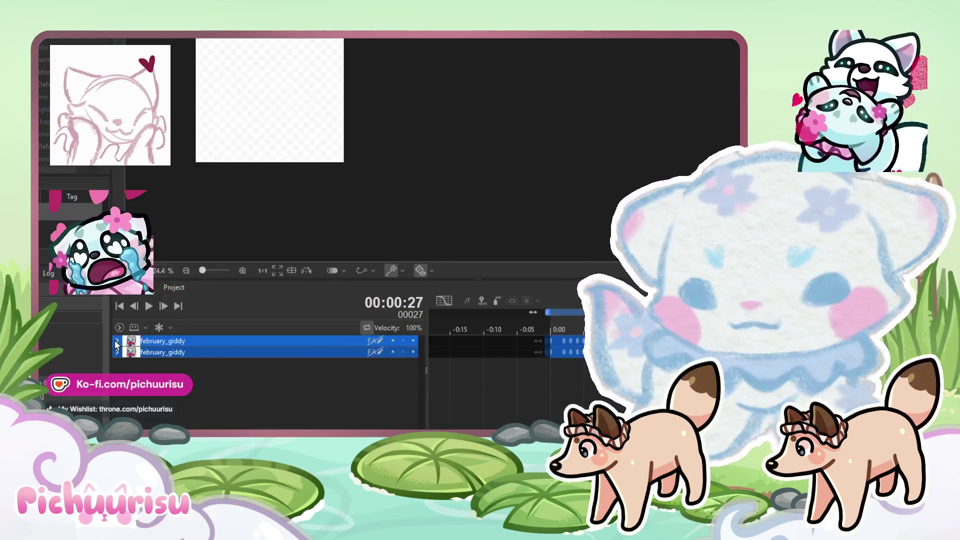
{"action": "left_click", "coordinate": [117, 342]}
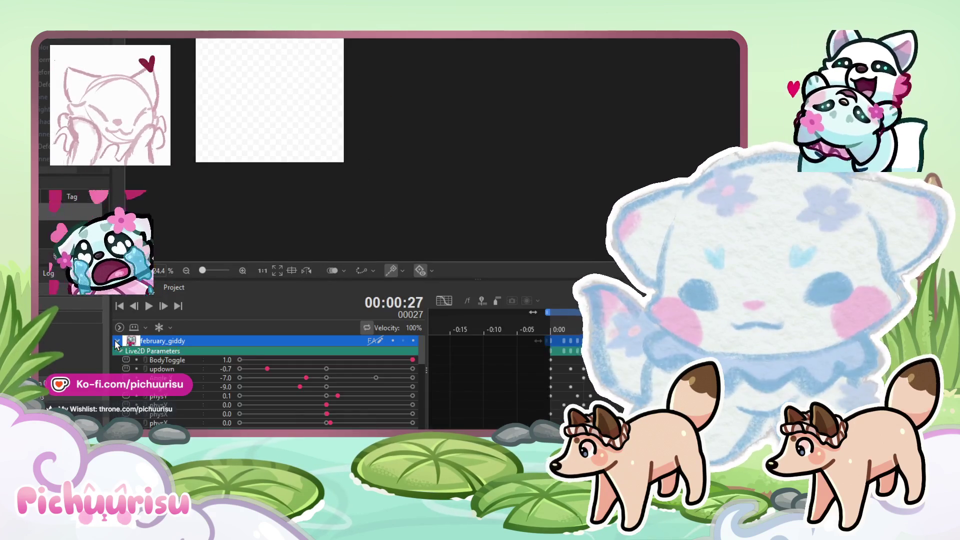
Step: Reset the playhead to frame 0, select the Heart track, scrub to frame 11, and play the emote
{"action": "left_click_drag", "start_coordinate": [558, 323], "coordinate": [553, 320]}
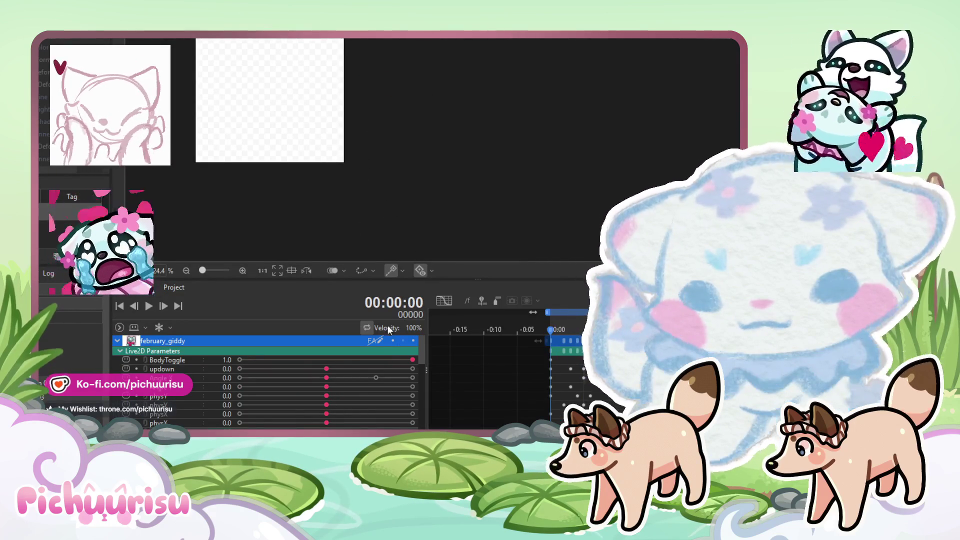
{"action": "scroll", "coordinate": [395, 351], "scroll_direction": "down", "scroll_amount": 5}
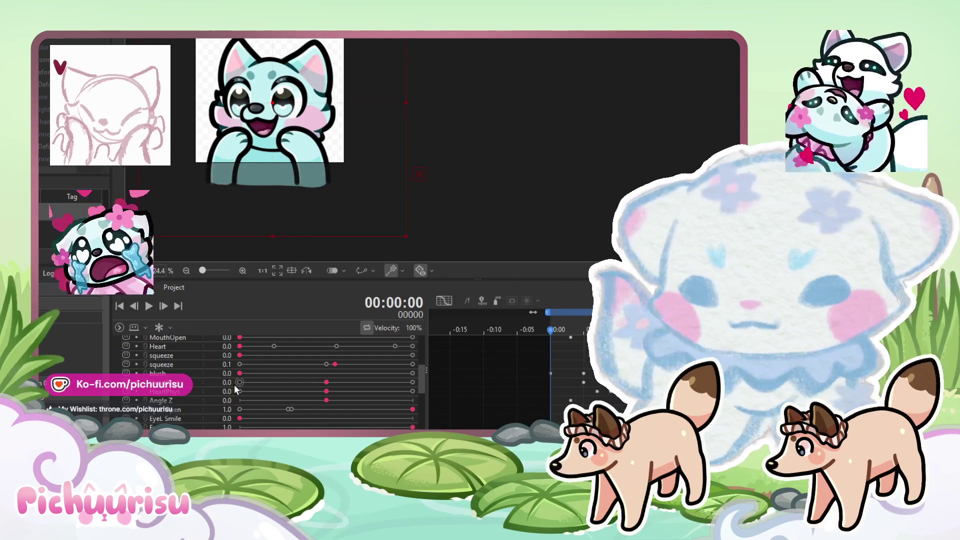
{"action": "left_click", "coordinate": [242, 349]}
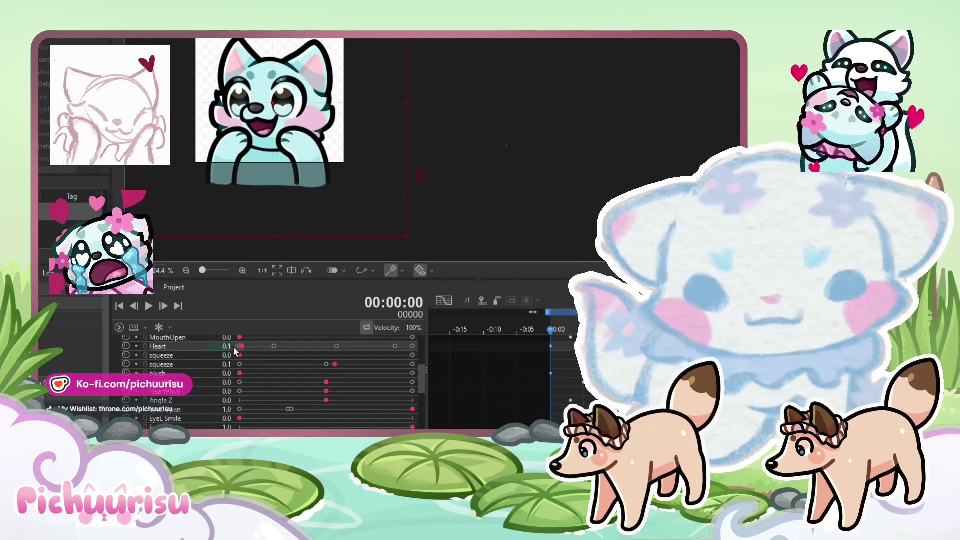
{"action": "left_click_drag", "start_coordinate": [559, 330], "coordinate": [602, 330]}
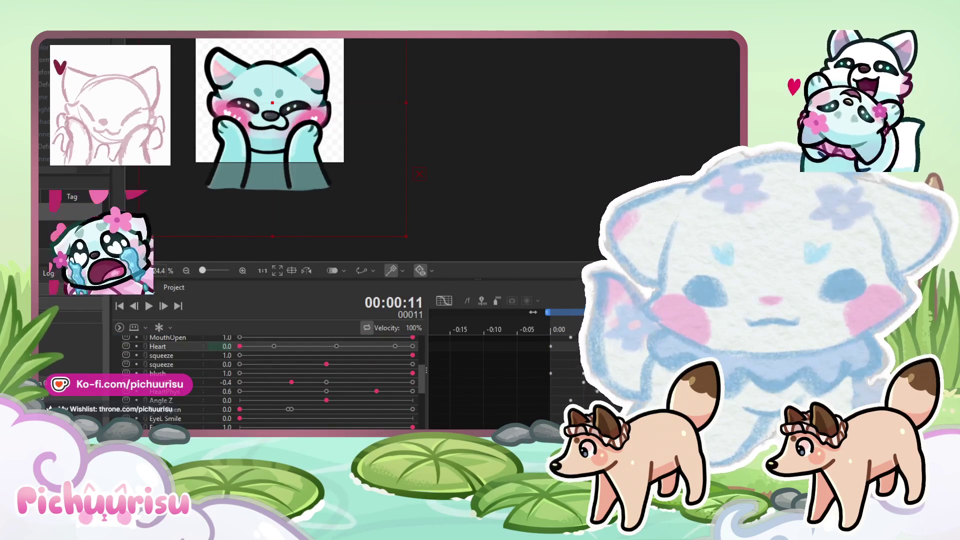
{"action": "left_click", "coordinate": [149, 307]}
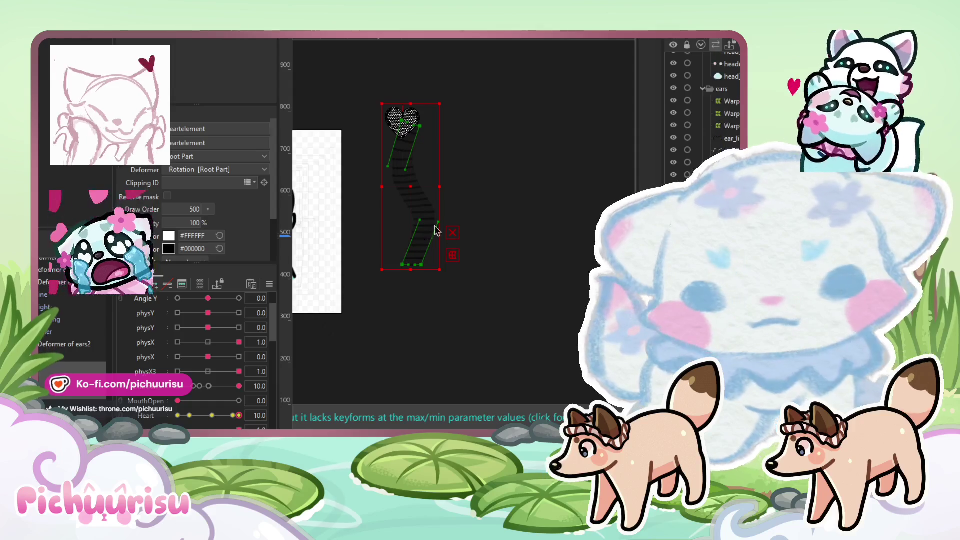
Step: Move the heart's warp trail beside the fox's head, nudge it, and shrink it from its top-left corner
{"action": "left_click_drag", "start_coordinate": [533, 233], "coordinate": [409, 232]}
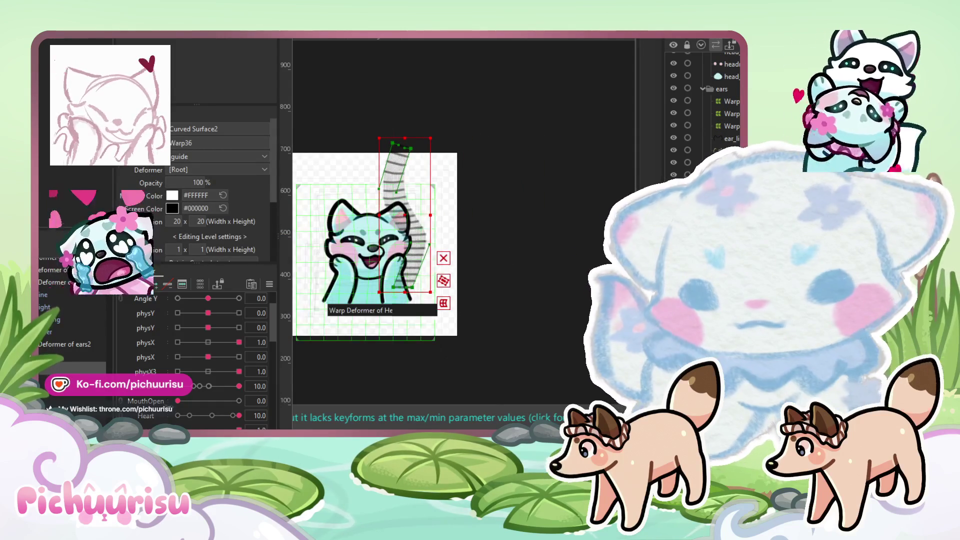
{"action": "mouse_move", "coordinate": [239, 416]}
{"action": "left_mouse_down"}
{"action": "mouse_move", "coordinate": [215, 415]}
{"action": "mouse_move", "coordinate": [232, 395]}
{"action": "left_mouse_up"}
{"action": "left_click_drag", "start_coordinate": [406, 220], "coordinate": [415, 232]}
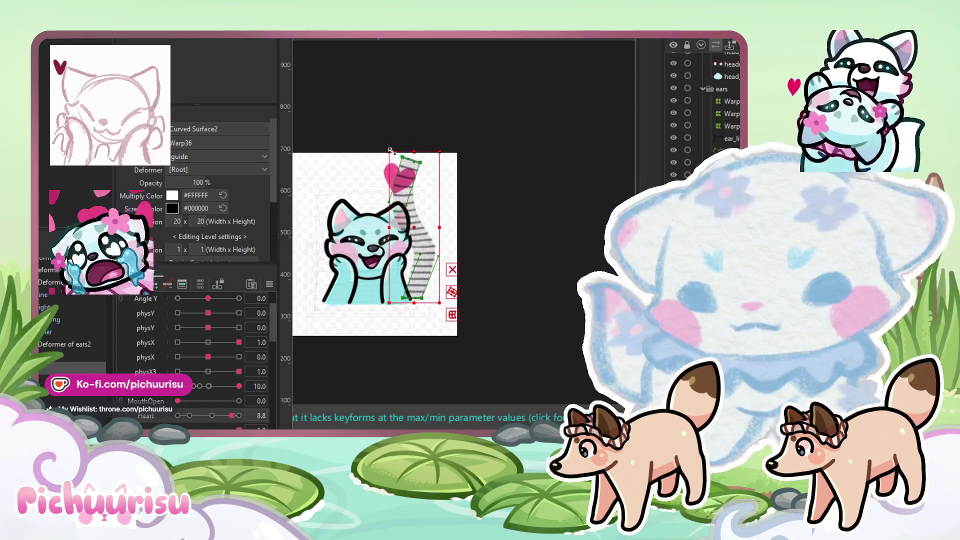
{"action": "left_click_drag", "start_coordinate": [392, 150], "coordinate": [394, 161]}
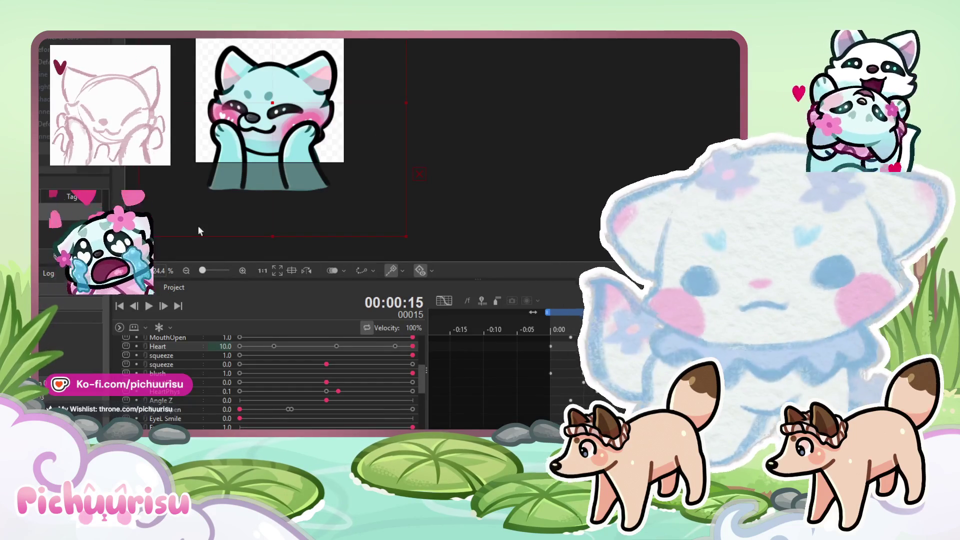
{"action": "left_click", "coordinate": [148, 308]}
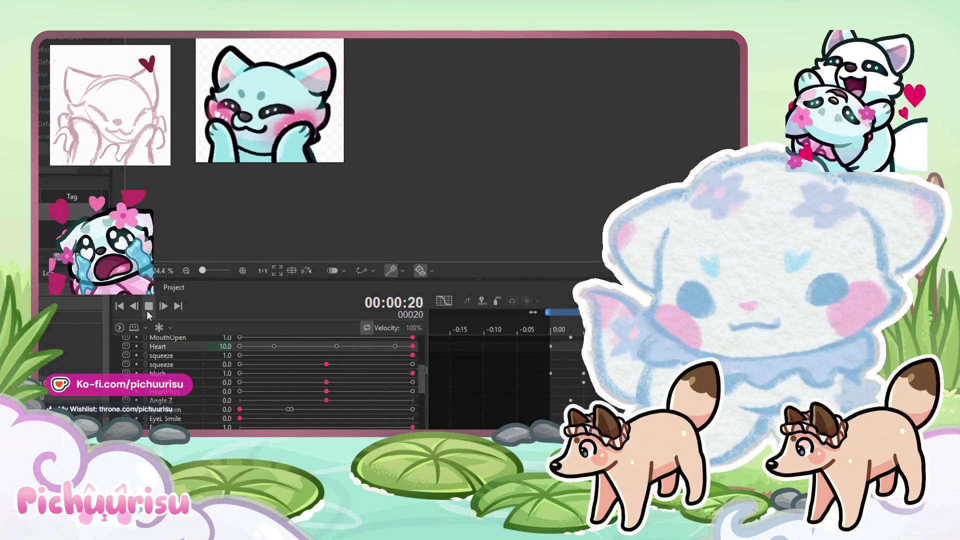
Step: Step through frames on the Heart track and lower Heart to 6.2 at frame 17, then replay
{"action": "left_click", "coordinate": [148, 311]}
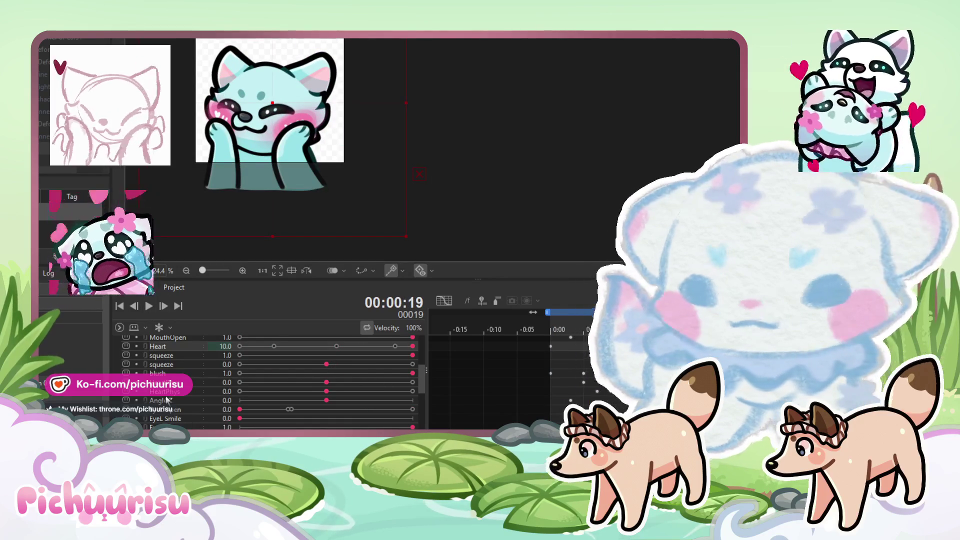
{"action": "left_click", "coordinate": [170, 347]}
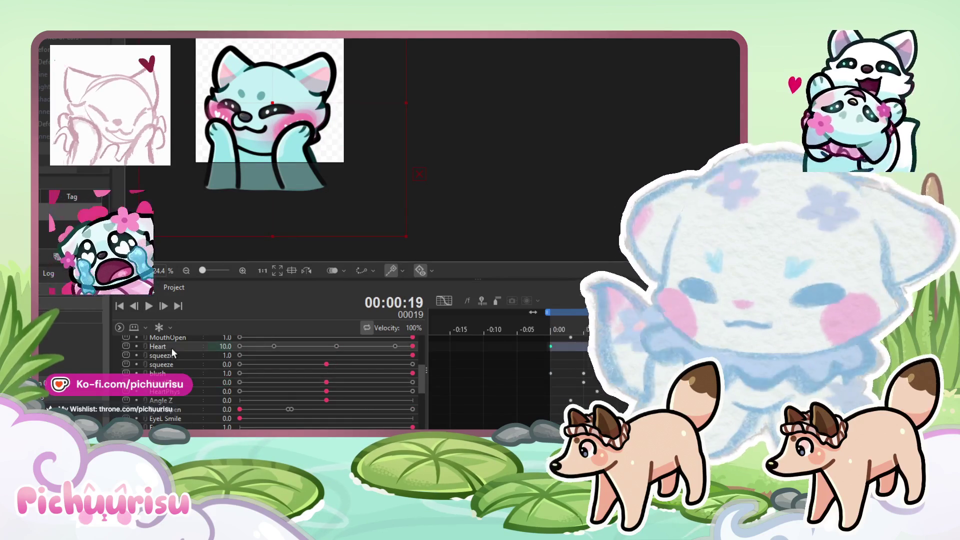
{"action": "key", "text": "Left"}
{"action": "key", "text": "Left"}
{"action": "key", "text": "Left"}
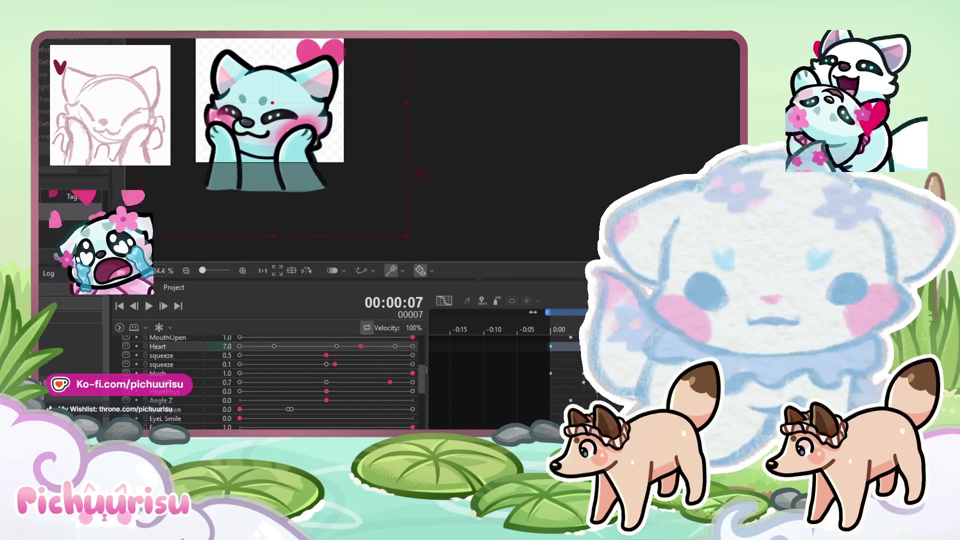
{"action": "key", "text": "Left"}
{"action": "key", "text": "Left"}
{"action": "key", "text": "Left"}
{"action": "key", "text": "Right"}
{"action": "key", "text": "Right"}
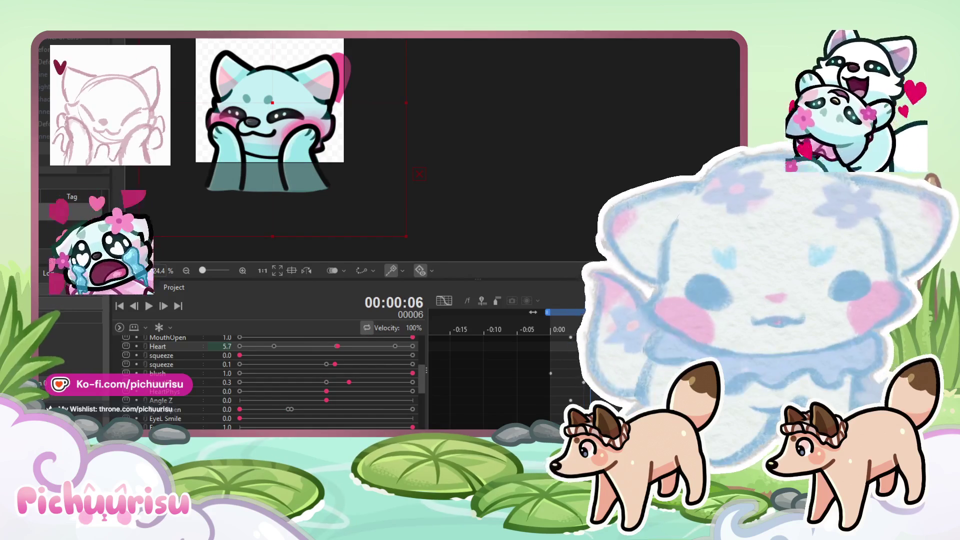
{"action": "key", "text": "Right"}
{"action": "key", "text": "Right"}
{"action": "key", "text": "Right"}
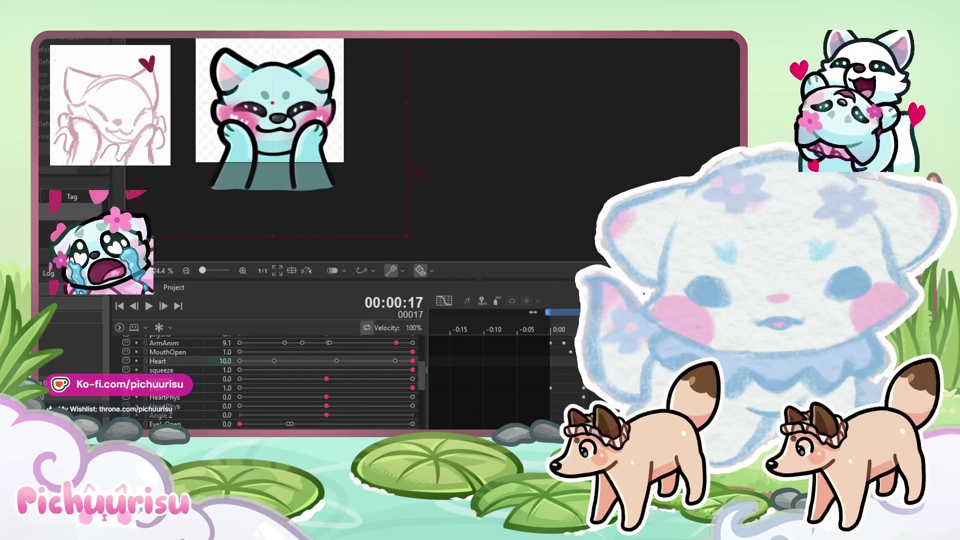
{"action": "left_click_drag", "start_coordinate": [413, 361], "coordinate": [346, 361]}
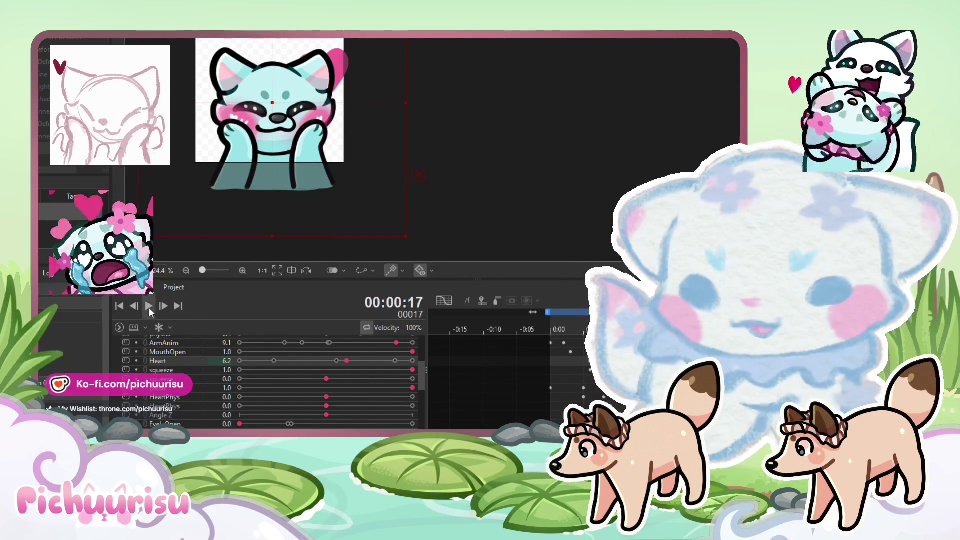
{"action": "left_click", "coordinate": [149, 307]}
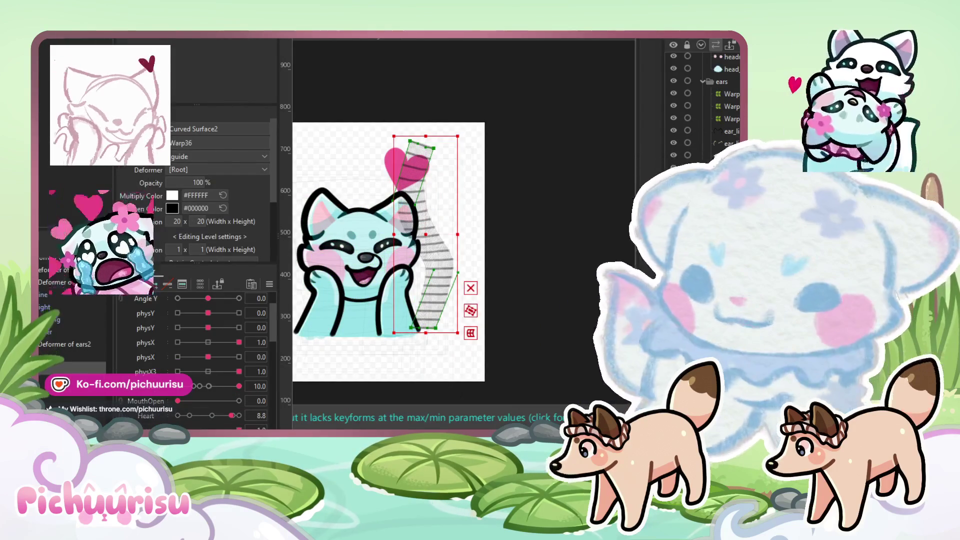
Step: Compare the heart at Heart 0, 2.0 and beyond, then select its lower-right vertices at 2.0
{"action": "left_click", "coordinate": [191, 416]}
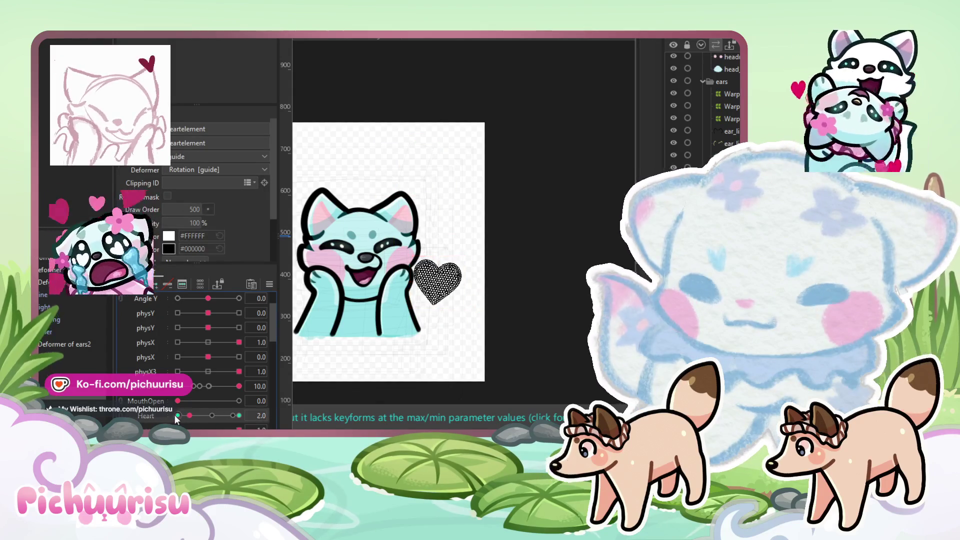
{"action": "left_click", "coordinate": [178, 415]}
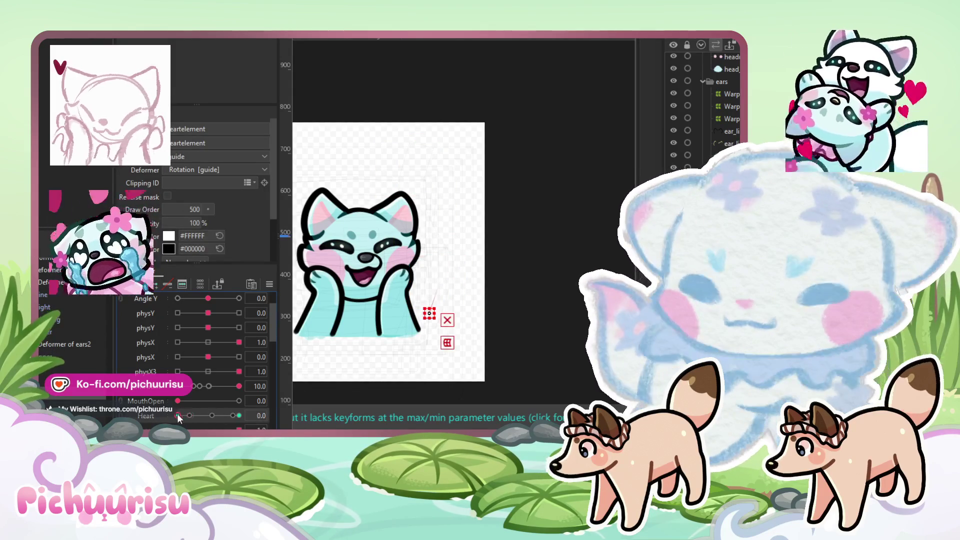
{"action": "scroll", "coordinate": [437, 287], "scroll_direction": "up", "scroll_amount": 5}
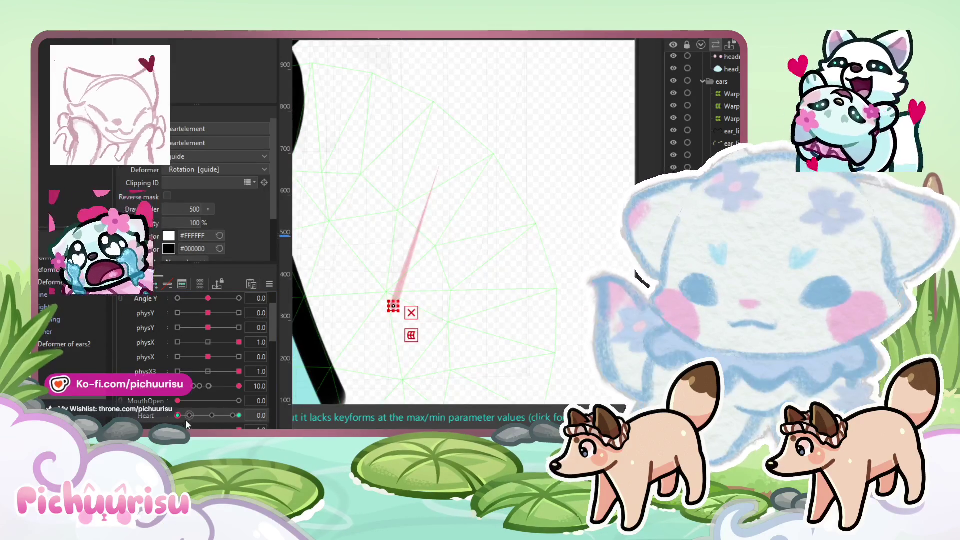
{"action": "left_click", "coordinate": [189, 416]}
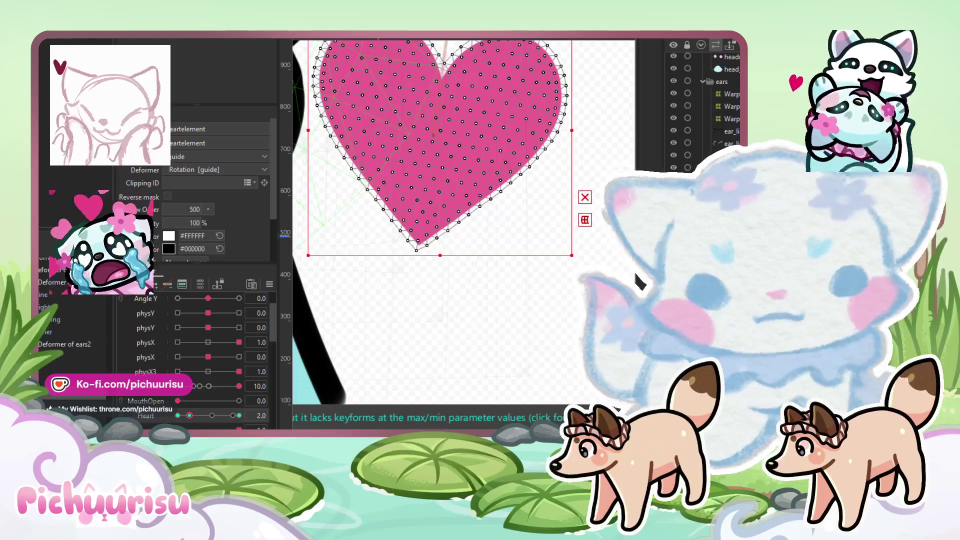
{"action": "left_click", "coordinate": [204, 417]}
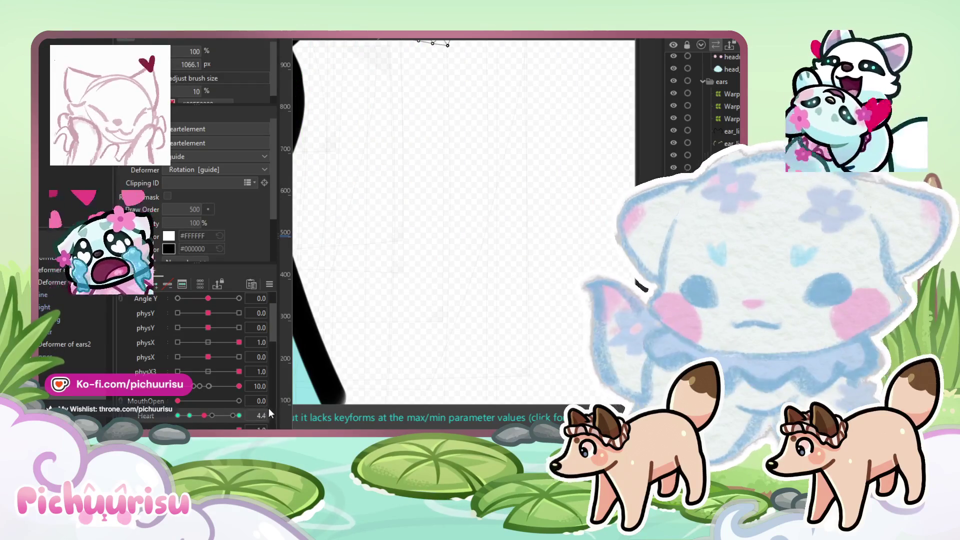
{"action": "left_click", "coordinate": [190, 415]}
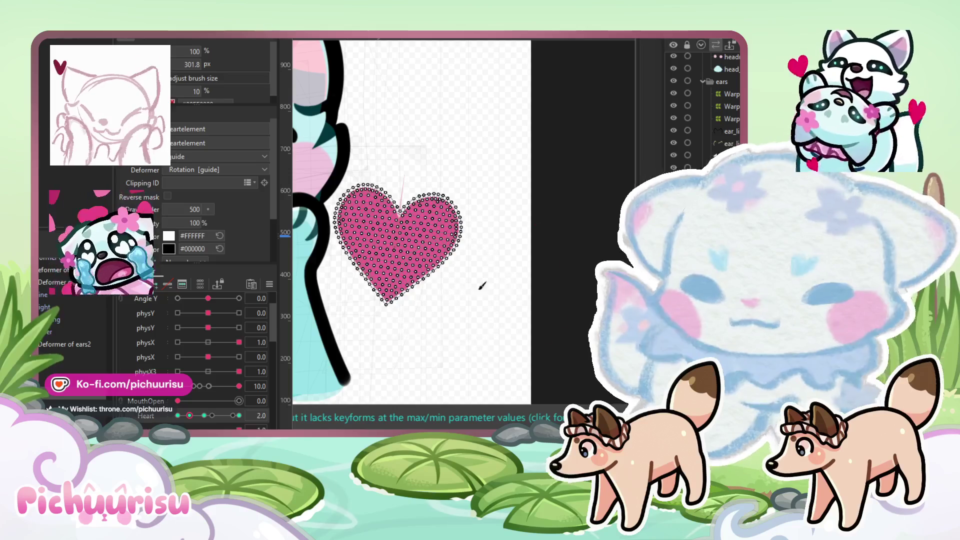
{"action": "left_click_drag", "start_coordinate": [459, 289], "coordinate": [435, 283]}
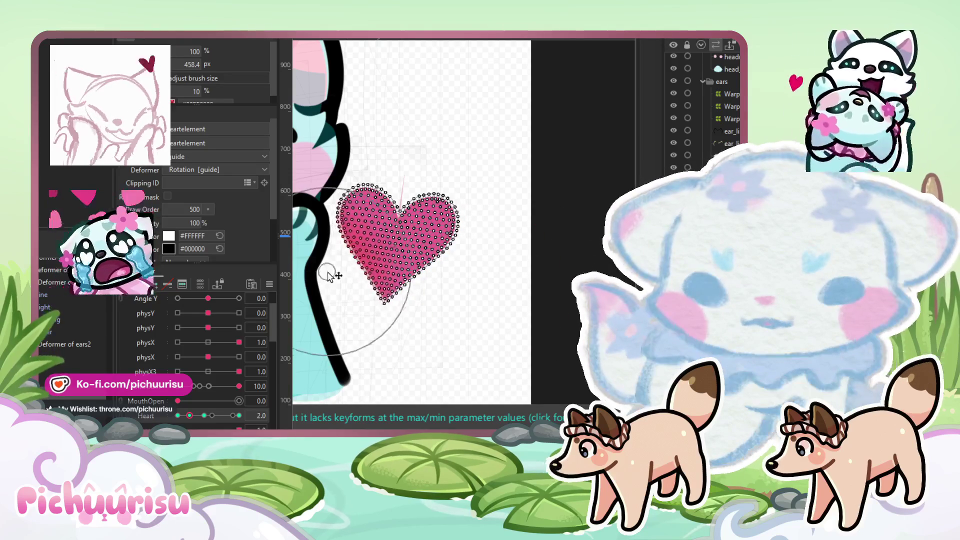
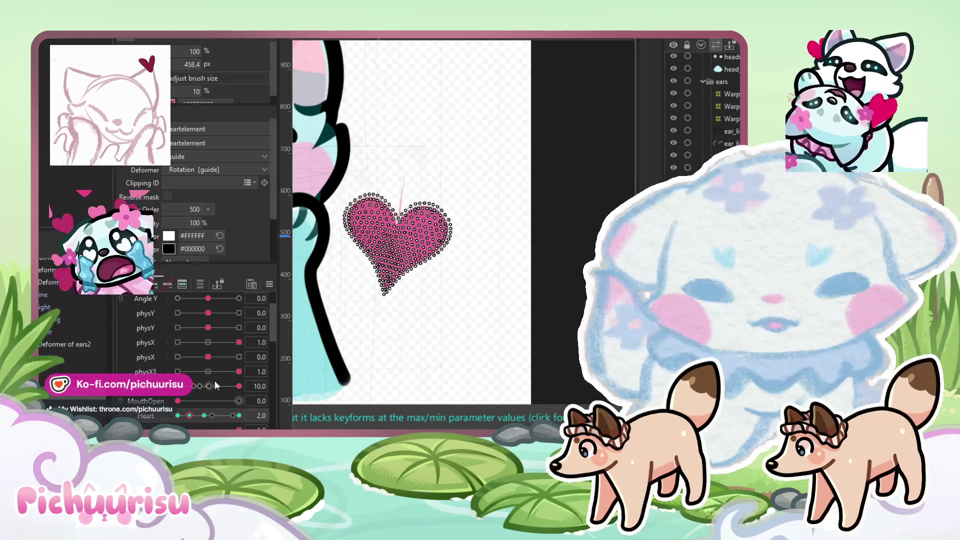
Step: Set the Heart parameter to 4.4 and select the ear mesh beside the heart
{"action": "left_click", "coordinate": [205, 416]}
{"action": "left_click_drag", "start_coordinate": [417, 149], "coordinate": [472, 193]}
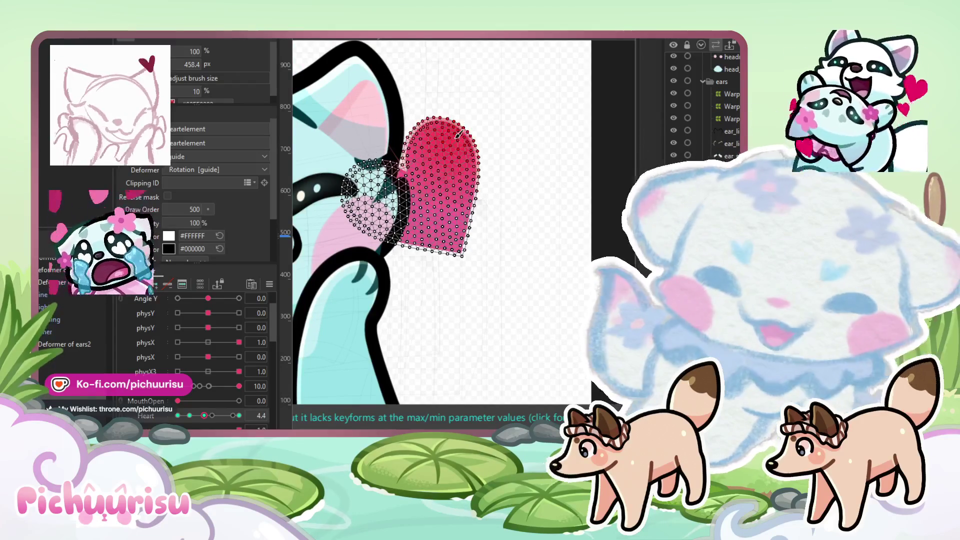
{"action": "left_click", "coordinate": [352, 194]}
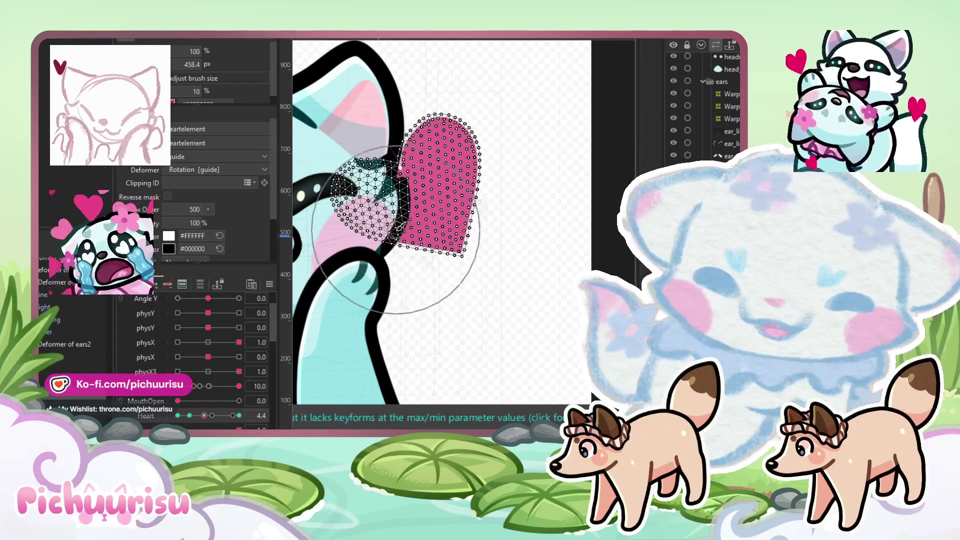
{"action": "left_click", "coordinate": [340, 200]}
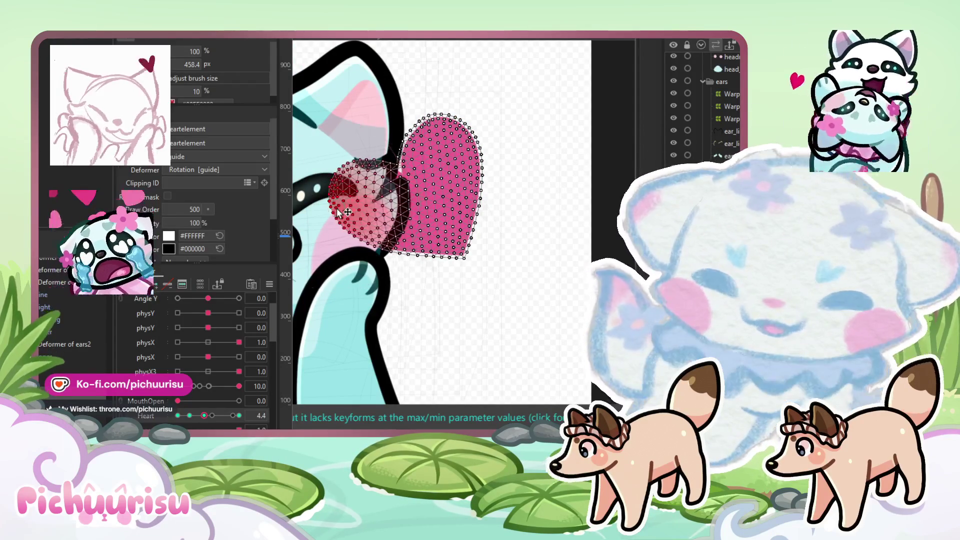
{"action": "left_click", "coordinate": [401, 254]}
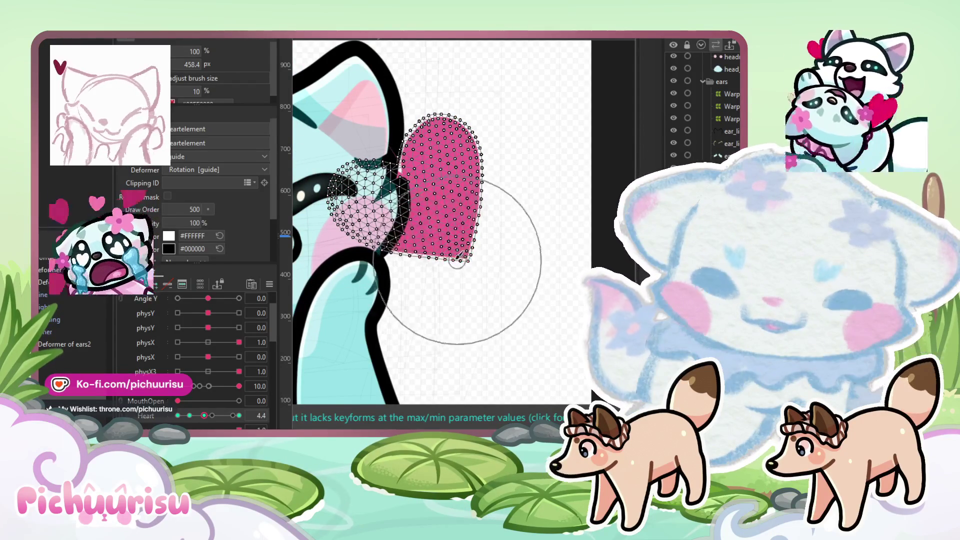
{"action": "left_click", "coordinate": [449, 273]}
Step: Push the ear mesh outward, check it at Heart 6.5, and play the preview
{"action": "mouse_move", "coordinate": [471, 148]}
{"action": "left_mouse_down"}
{"action": "mouse_move", "coordinate": [483, 208]}
{"action": "mouse_move", "coordinate": [493, 208]}
{"action": "left_mouse_up"}
{"action": "left_click", "coordinate": [406, 163]}
{"action": "left_click_drag", "start_coordinate": [408, 160], "coordinate": [395, 162]}
{"action": "left_click_drag", "start_coordinate": [200, 413], "coordinate": [212, 415]}
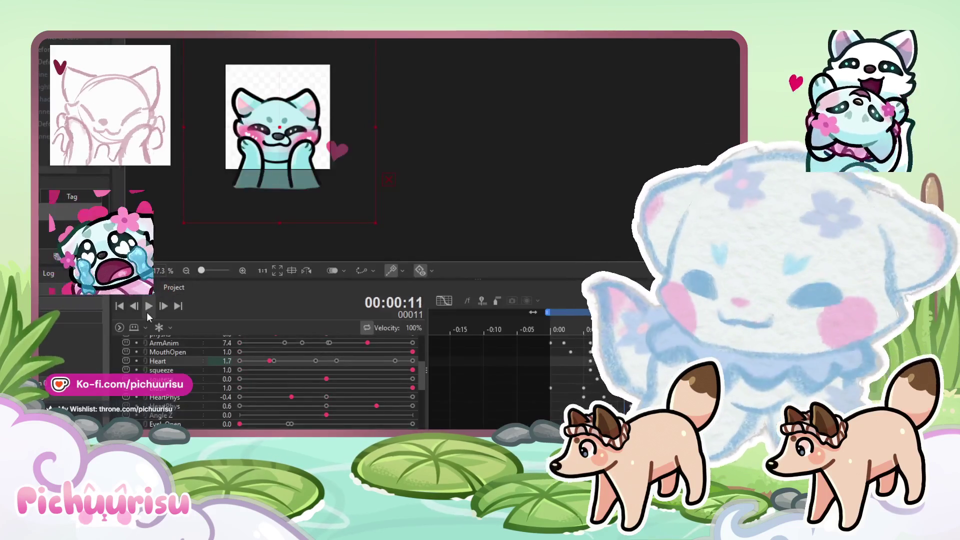
{"action": "left_click", "coordinate": [149, 310]}
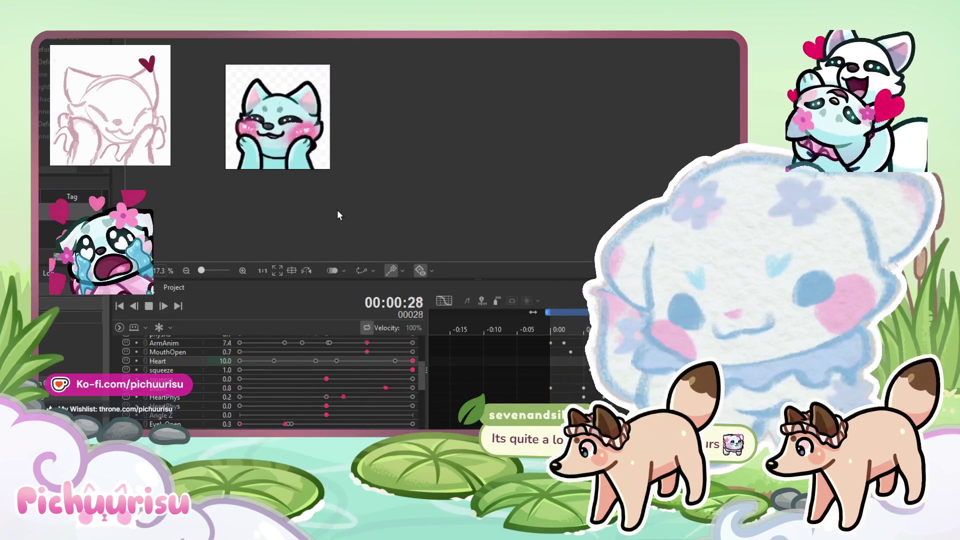
Step: Jump the Heart parameter to its 10.0 keyform and replay the animation preview
{"action": "left_click", "coordinate": [163, 307]}
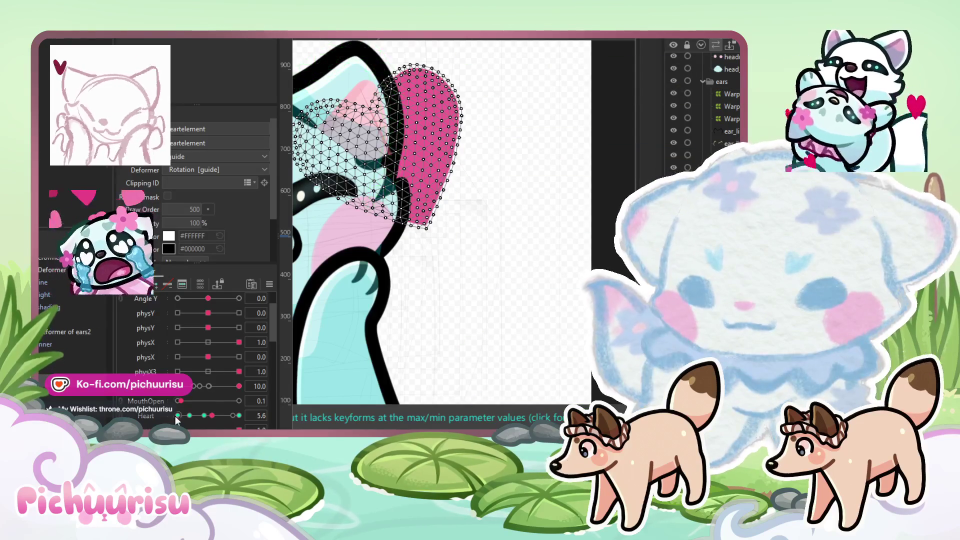
{"action": "left_click", "coordinate": [239, 417]}
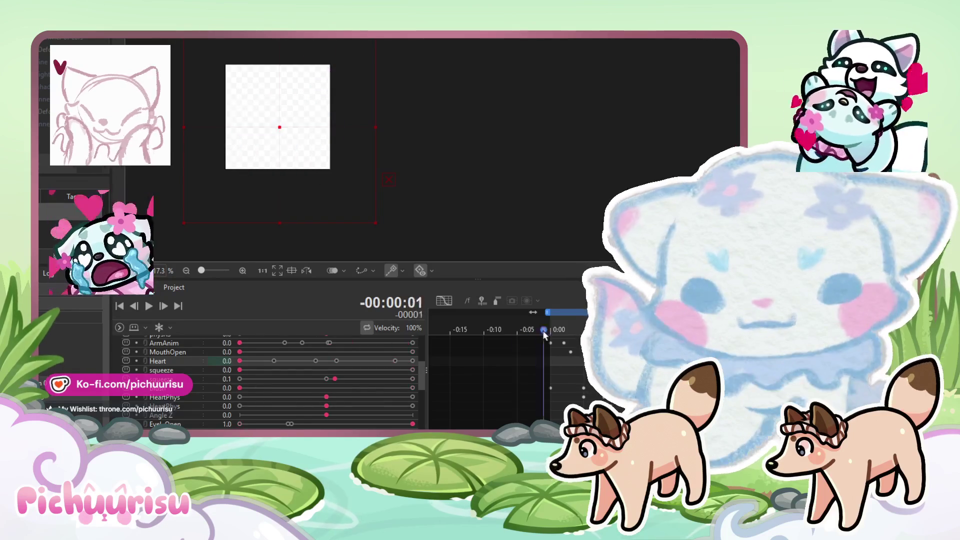
{"action": "left_click", "coordinate": [148, 310]}
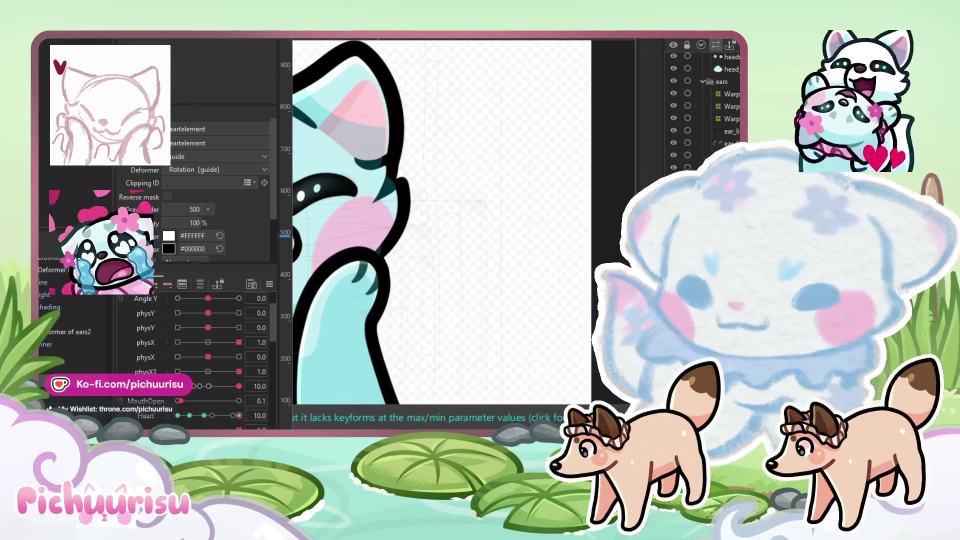
Step: Select the Warp37 curved path deformer and move it to the head's left
{"action": "left_click", "coordinate": [406, 235]}
{"action": "scroll", "coordinate": [556, 173], "scroll_direction": "down", "scroll_amount": 5}
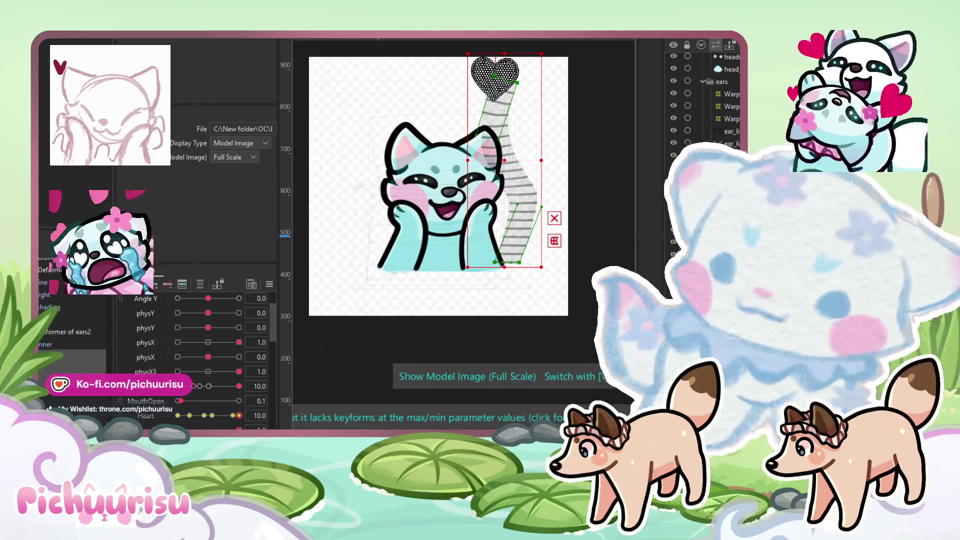
{"action": "left_click", "coordinate": [519, 174]}
{"action": "left_click_drag", "start_coordinate": [519, 175], "coordinate": [398, 175]}
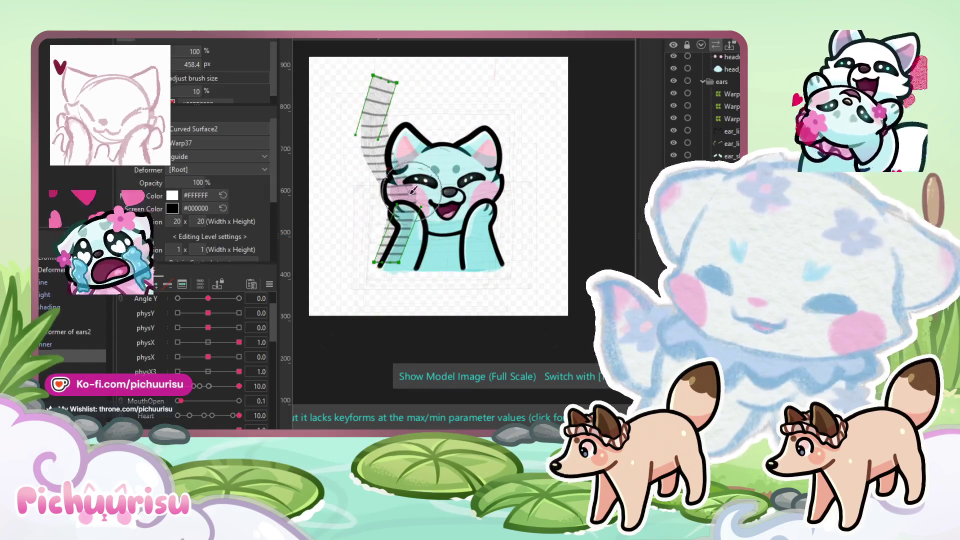
Step: Revert Warp37 to its original shape with Form > Revert to Original
{"action": "key", "text": "b"}
{"action": "key", "text": "v"}
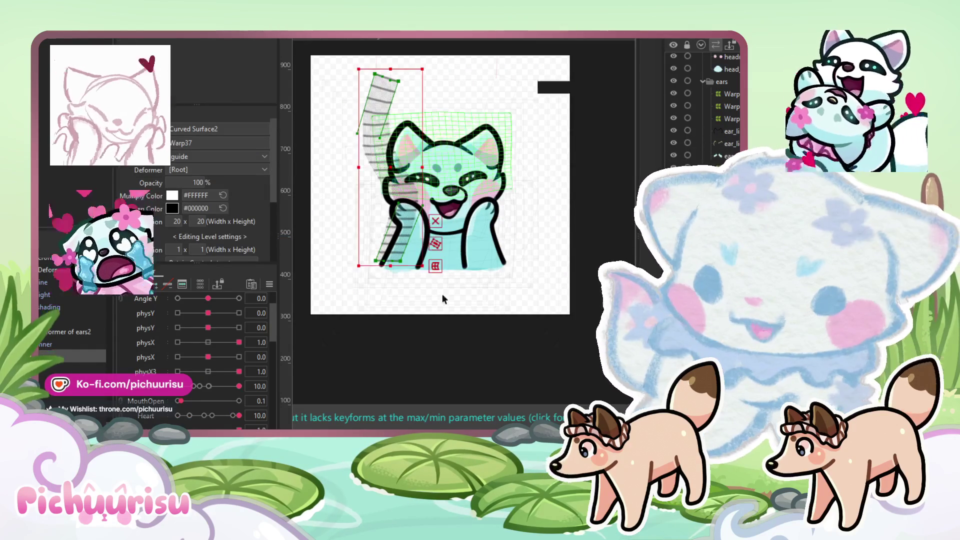
{"action": "mouse_move", "coordinate": [100, 80]}
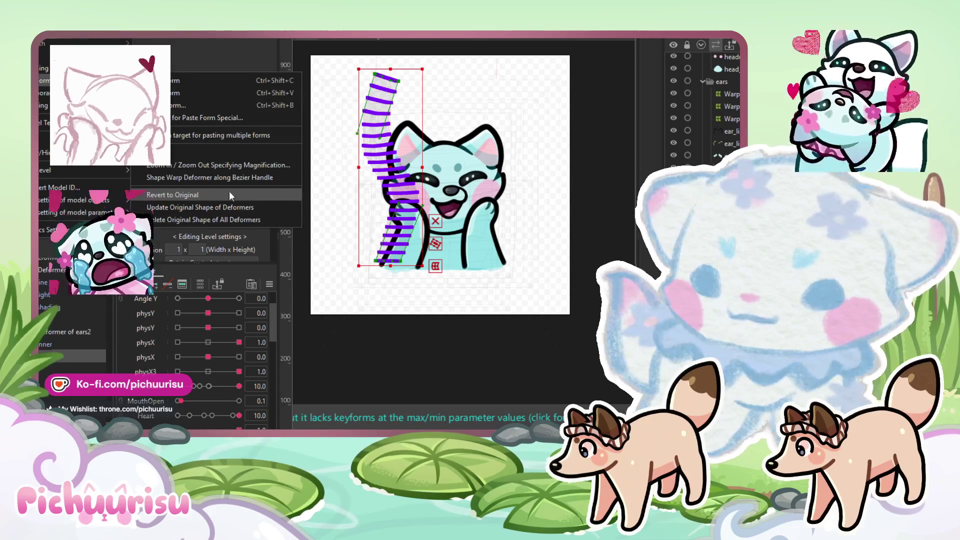
{"action": "left_click", "coordinate": [229, 194]}
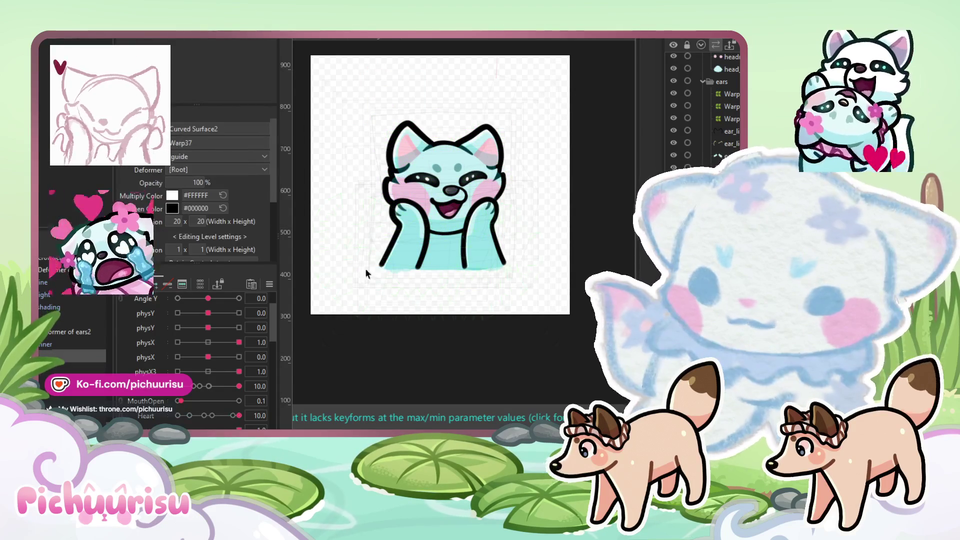
{"action": "scroll", "coordinate": [539, 221], "scroll_direction": "down", "scroll_amount": 3}
{"action": "left_click_drag", "start_coordinate": [550, 225], "coordinate": [427, 259]}
{"action": "scroll", "coordinate": [459, 244], "scroll_direction": "up", "scroll_amount": 4}
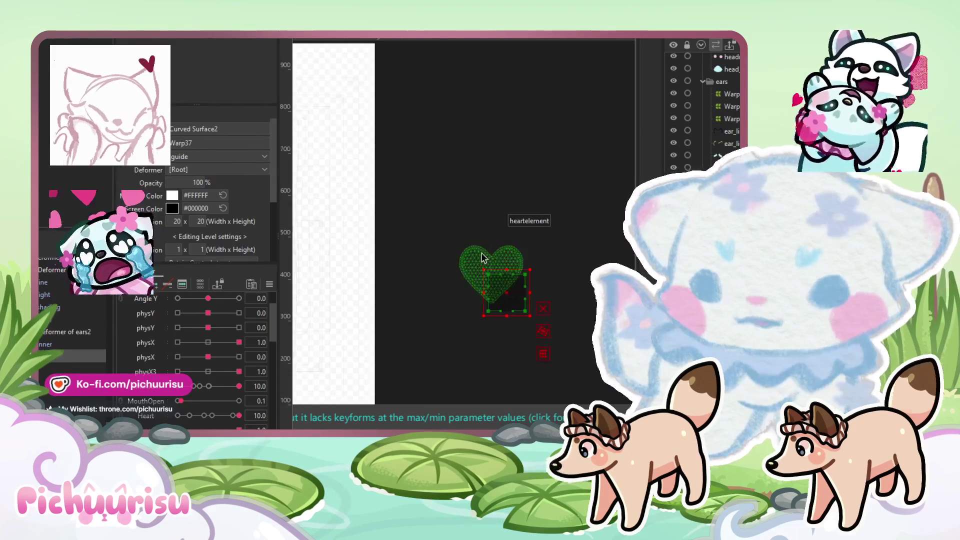
Step: Stretch the deformer upward into a tall column, checking the heart at Heart 7.6 and 6.5
{"action": "left_click_drag", "start_coordinate": [508, 270], "coordinate": [506, 47]}
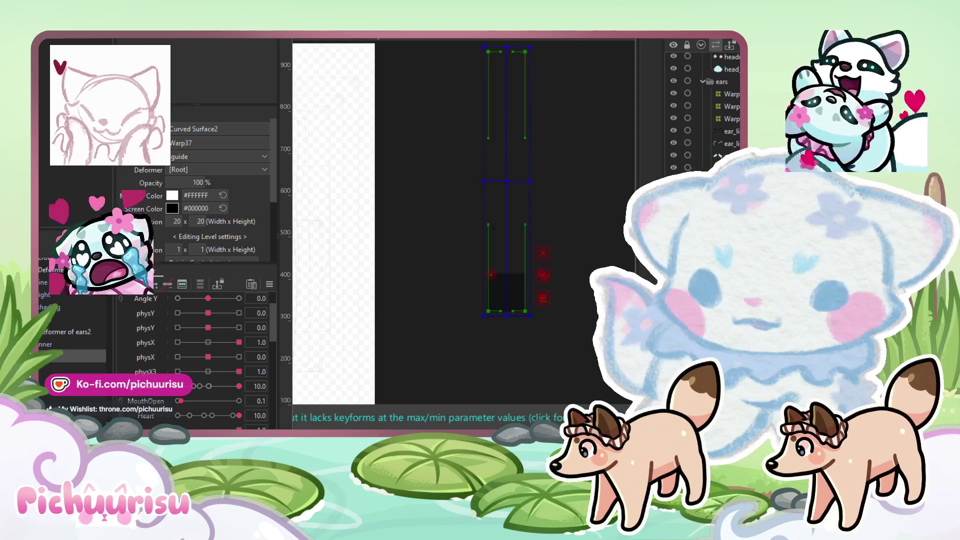
{"action": "mouse_move", "coordinate": [182, 416]}
{"action": "left_mouse_down"}
{"action": "mouse_move", "coordinate": [235, 416]}
{"action": "mouse_move", "coordinate": [182, 416]}
{"action": "mouse_move", "coordinate": [235, 409]}
{"action": "mouse_move", "coordinate": [221, 408]}
{"action": "left_mouse_up"}
{"action": "left_click", "coordinate": [464, 212]}
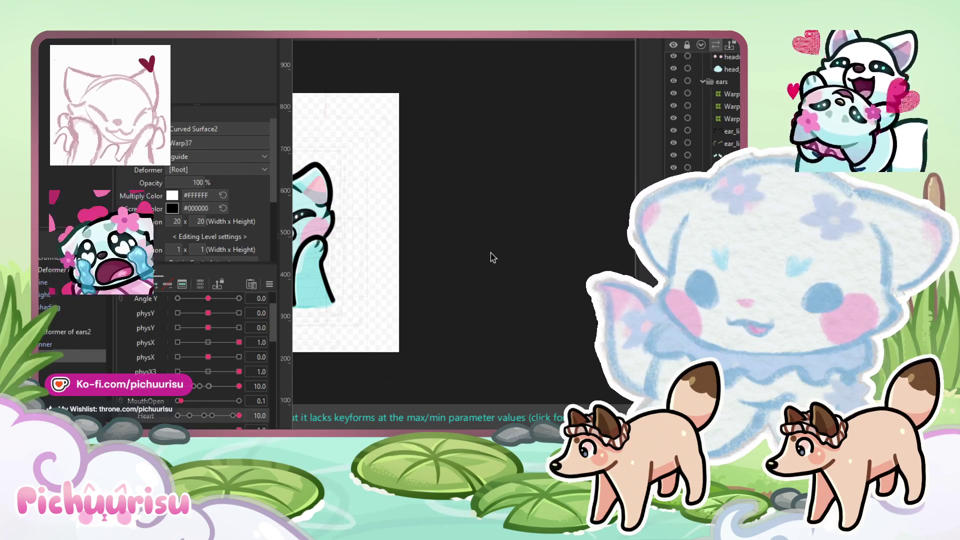
Step: At Heart 2.0, try moving the heart path left, then undo the move
{"action": "scroll", "coordinate": [567, 253], "scroll_direction": "down", "scroll_amount": 5}
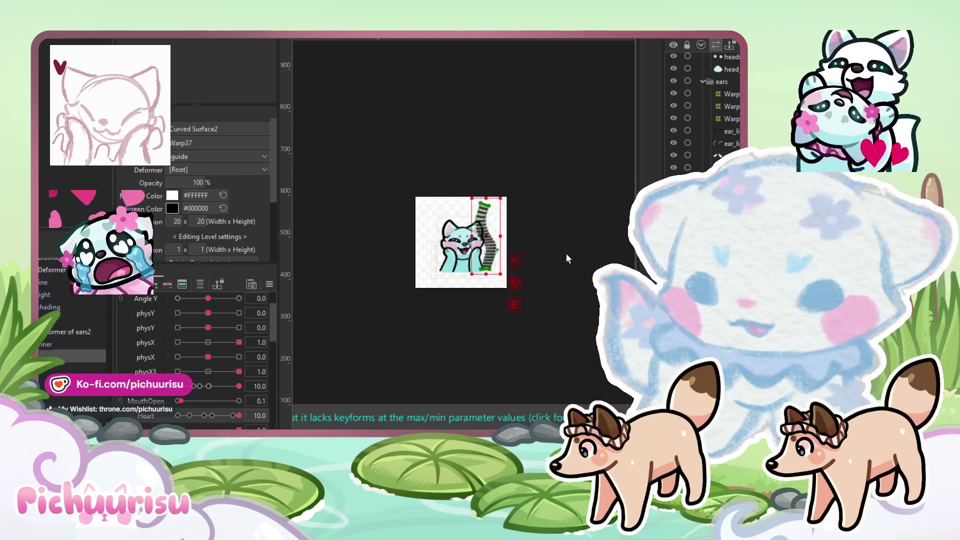
{"action": "scroll", "coordinate": [478, 248], "scroll_direction": "up", "scroll_amount": 5}
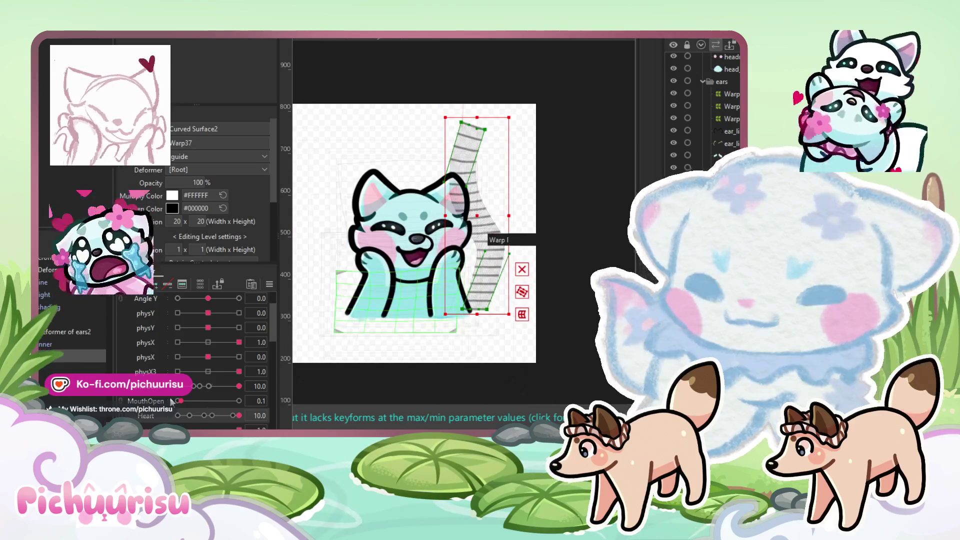
{"action": "left_click_drag", "start_coordinate": [195, 419], "coordinate": [191, 419]}
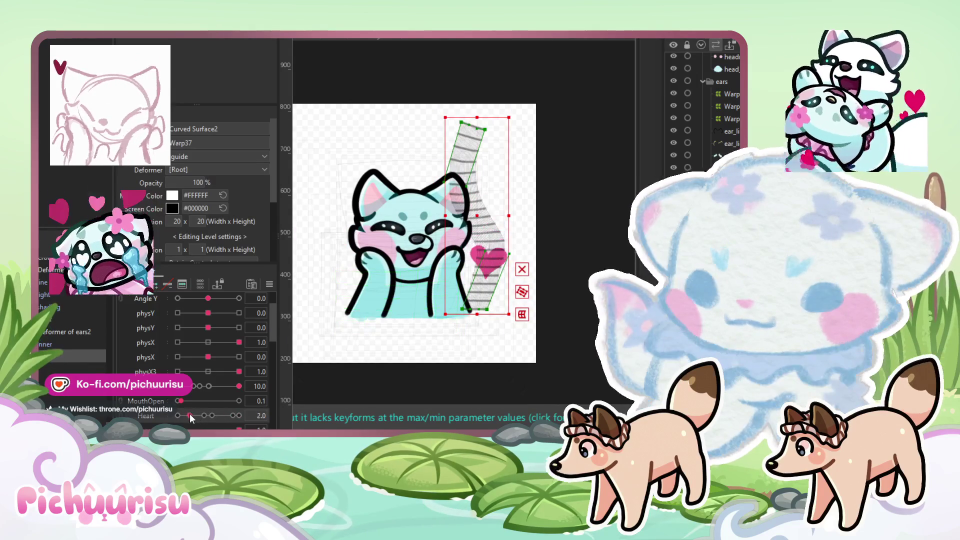
{"action": "left_click_drag", "start_coordinate": [481, 219], "coordinate": [336, 219]}
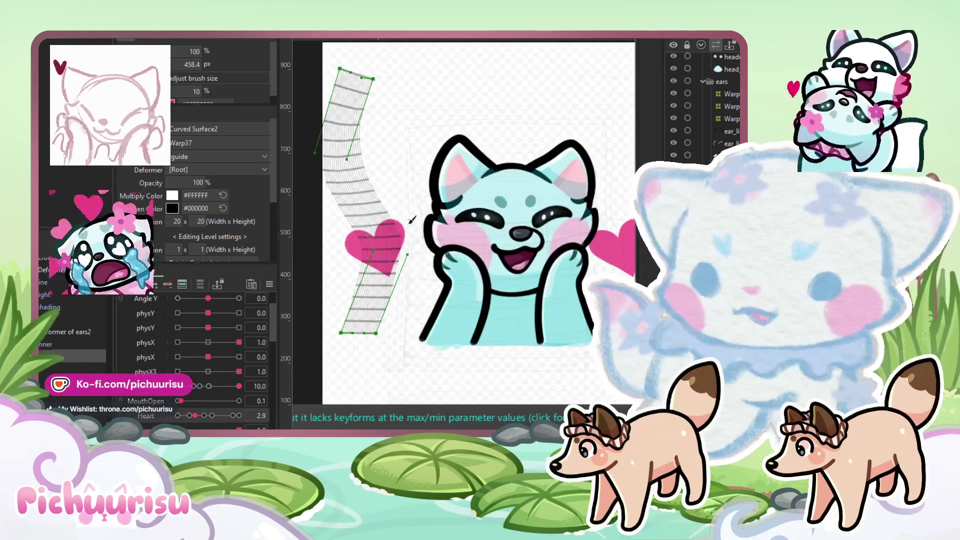
{"action": "left_click", "coordinate": [355, 238]}
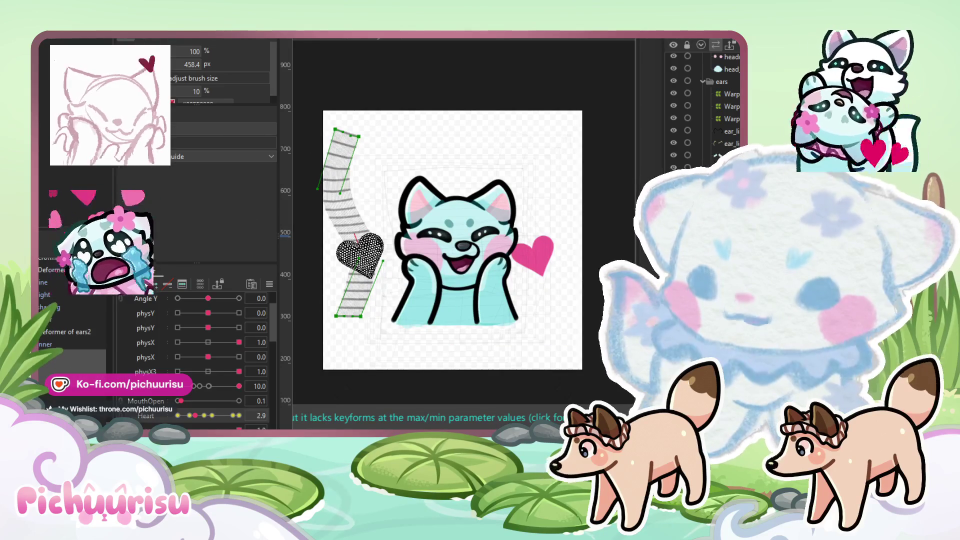
{"action": "left_click", "coordinate": [135, 35]}
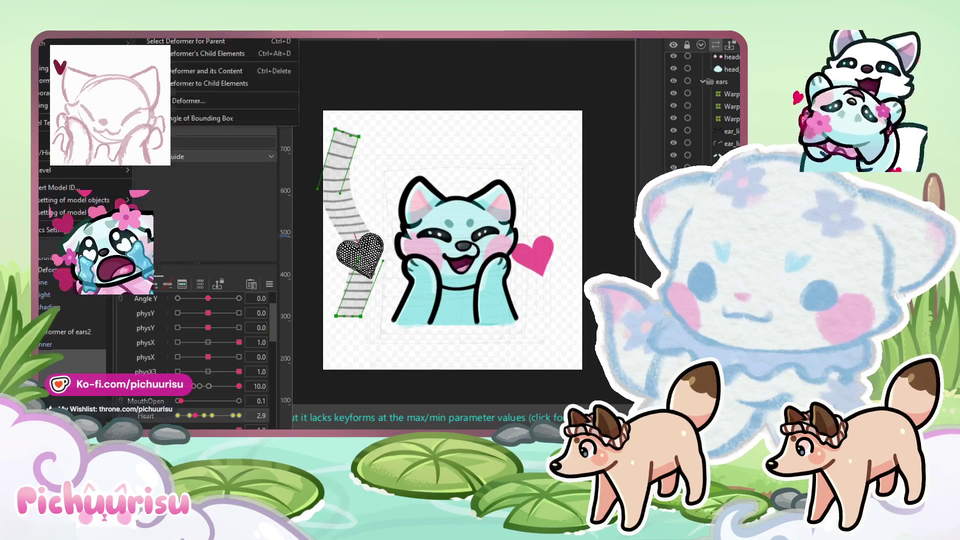
{"action": "mouse_move", "coordinate": [165, 33]}
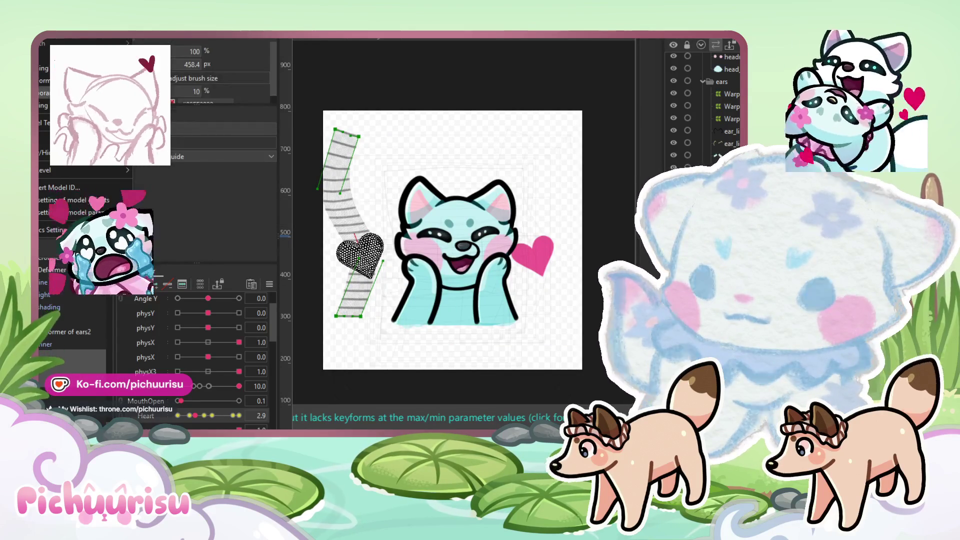
{"action": "key", "text": "Escape"}
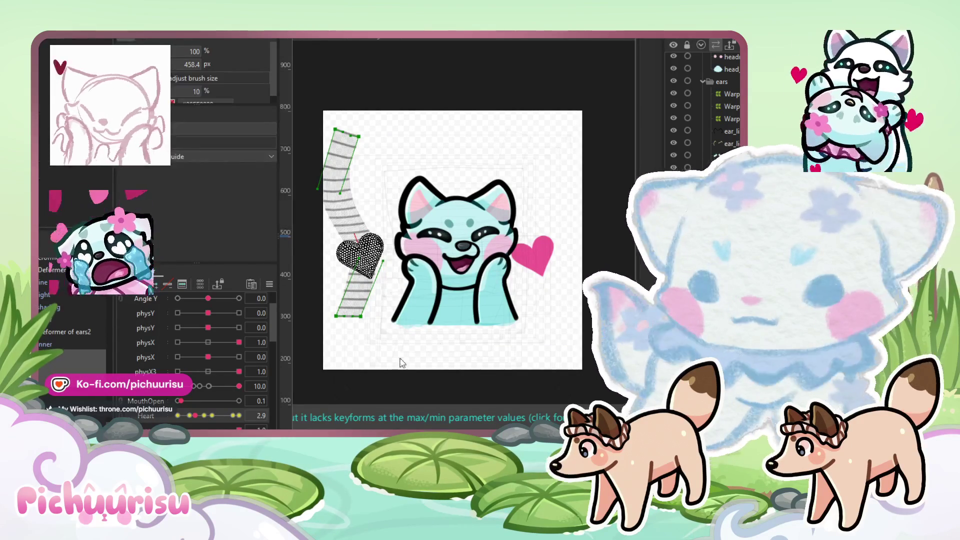
{"action": "key", "text": "ctrl+z"}
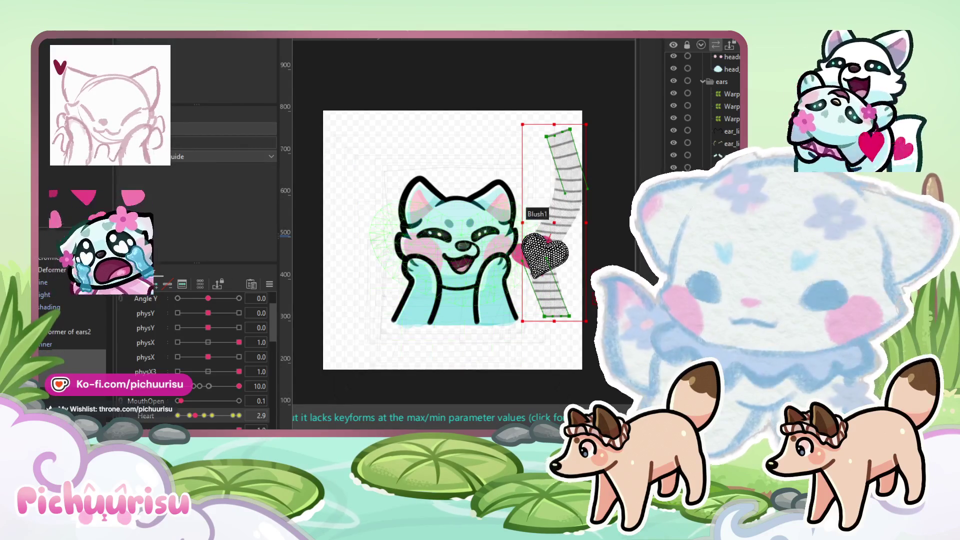
Step: Move the Warp37 curved path deformer to the character's left
{"action": "left_click", "coordinate": [515, 222]}
{"action": "left_click_drag", "start_coordinate": [565, 222], "coordinate": [386, 222]}
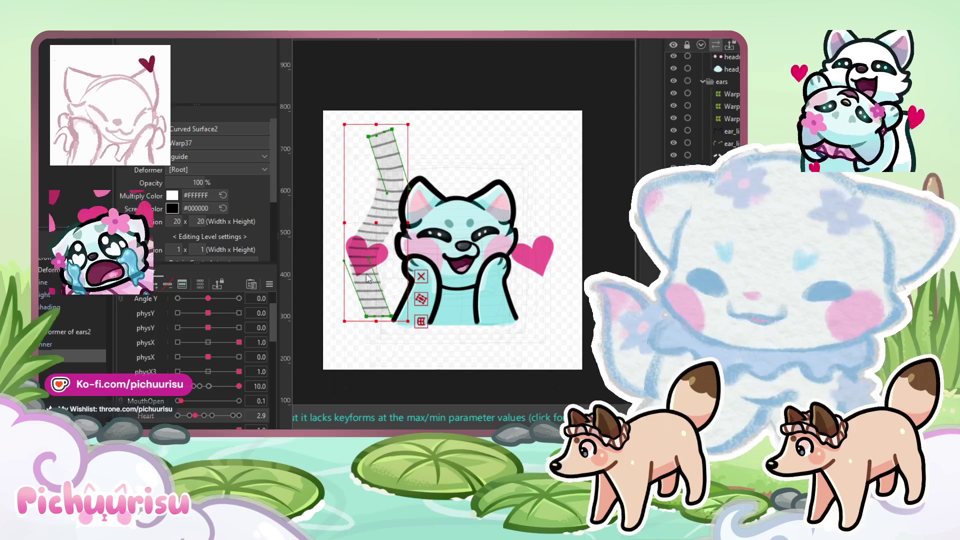
{"action": "left_click", "coordinate": [377, 222]}
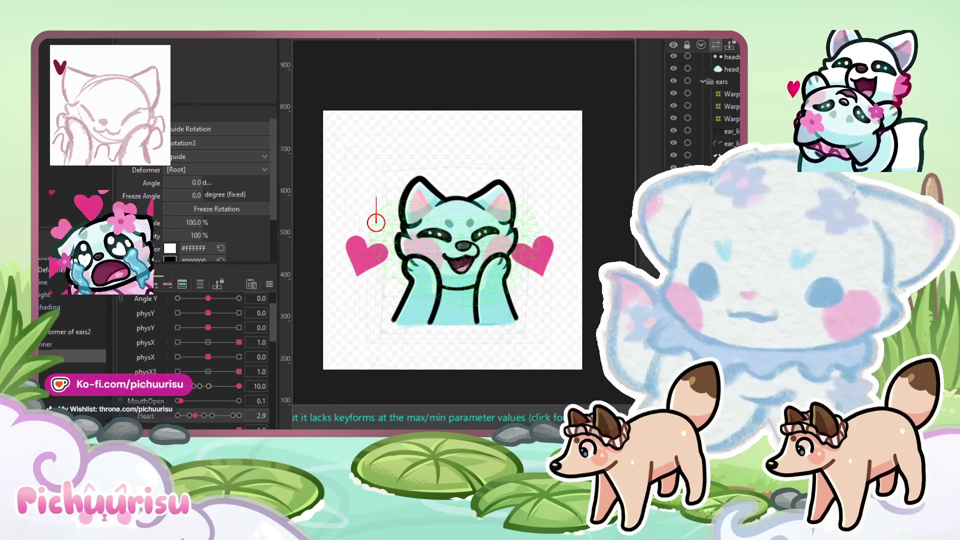
{"action": "left_click", "coordinate": [376, 222]}
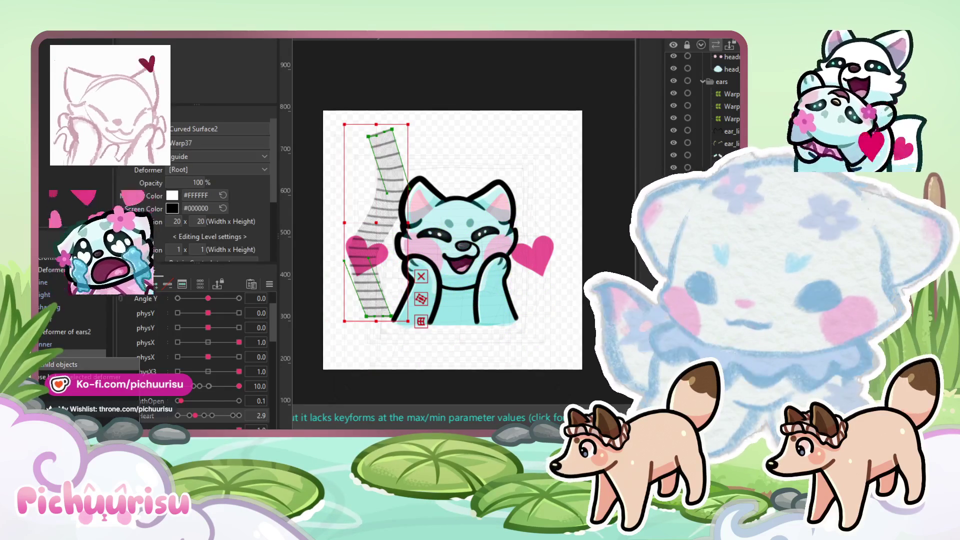
Step: Shrink the left heart's rotation deformer to 59.1% scale and deselect it
{"action": "left_click", "coordinate": [370, 239]}
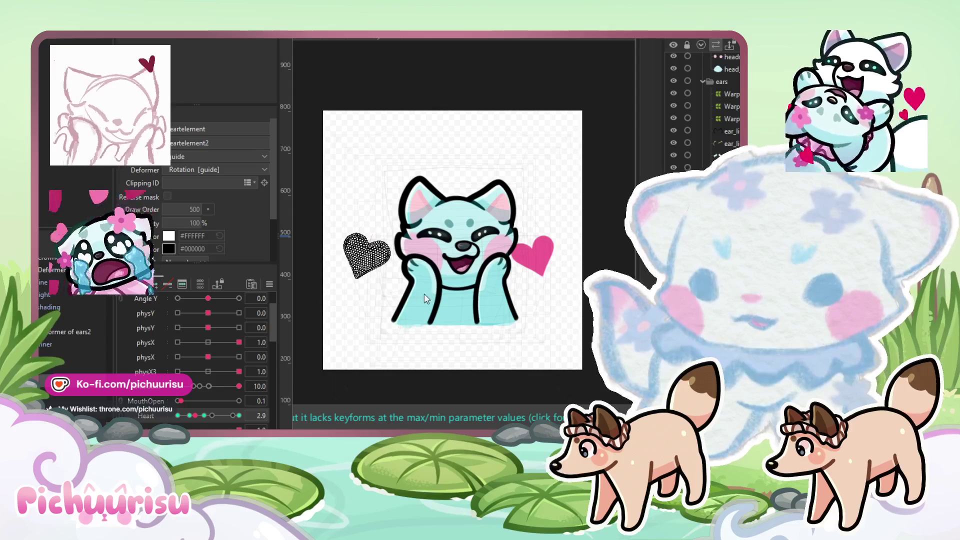
{"action": "left_click", "coordinate": [383, 259]}
{"action": "scroll", "coordinate": [383, 260], "scroll_direction": "up", "scroll_amount": 3}
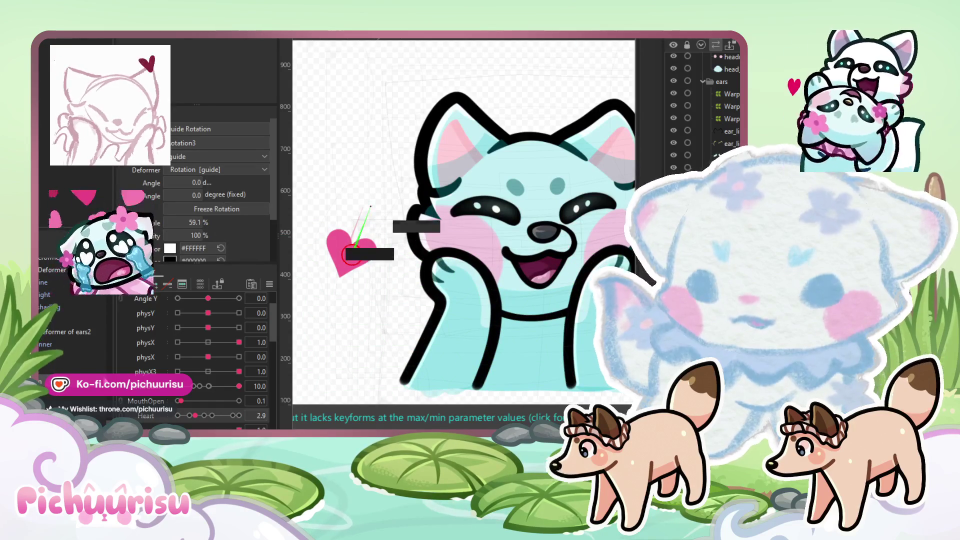
{"action": "left_click_drag", "start_coordinate": [363, 252], "coordinate": [358, 252]}
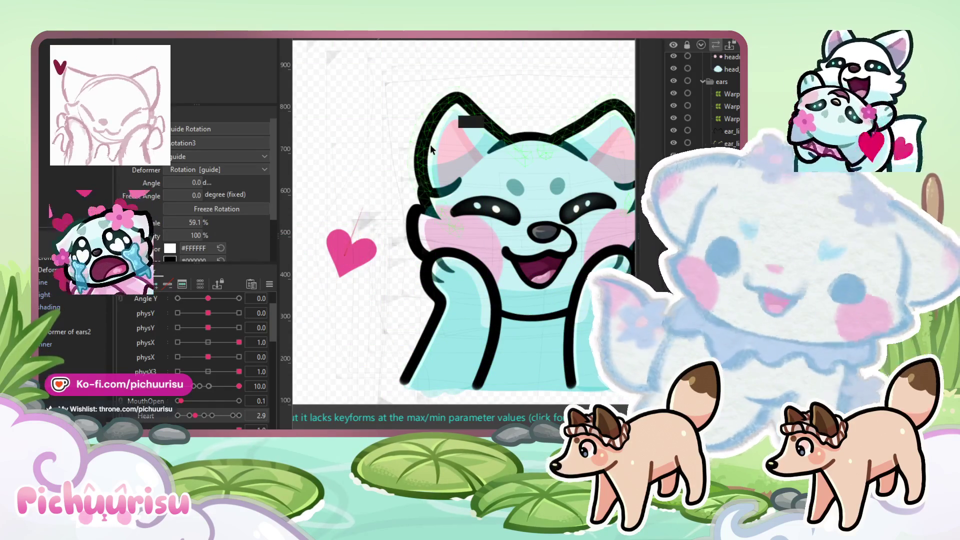
{"action": "left_click", "coordinate": [430, 145]}
{"action": "scroll", "coordinate": [430, 145], "scroll_direction": "down", "scroll_amount": 2}
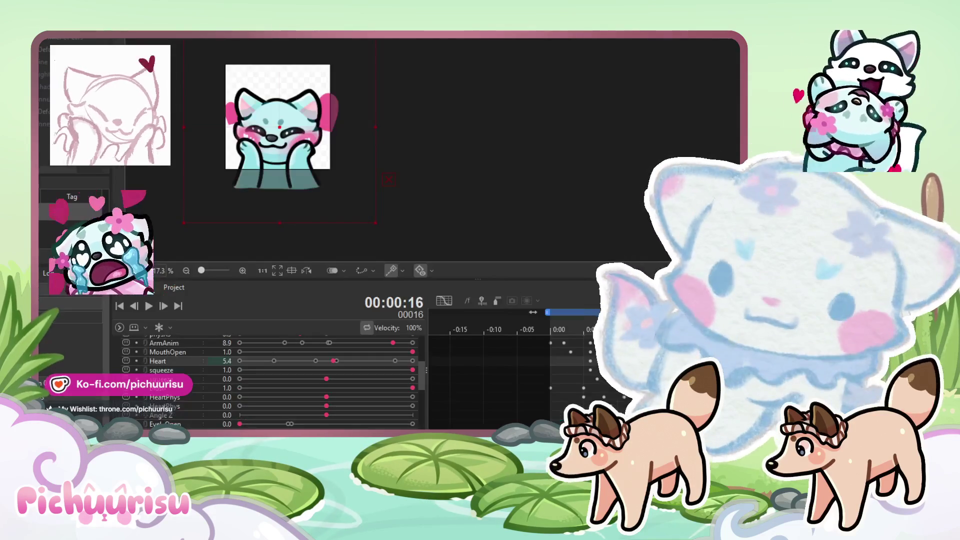
Step: Play the emote, stop, and step frames around 00:00:09 to inspect the heart motion
{"action": "left_click", "coordinate": [148, 306]}
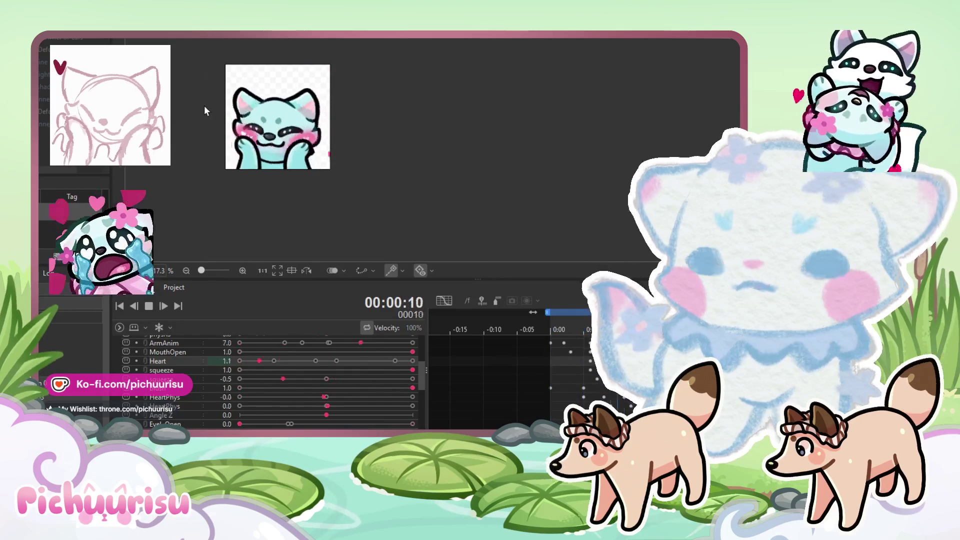
{"action": "left_click", "coordinate": [148, 305]}
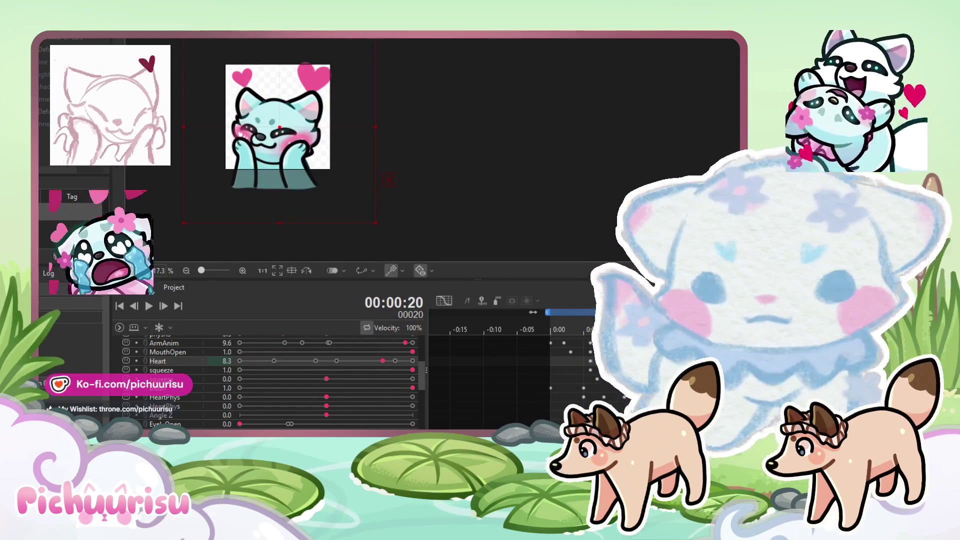
{"action": "scroll", "coordinate": [270, 380], "scroll_direction": "up", "scroll_amount": 2}
{"action": "key", "text": "Left"}
{"action": "key", "text": "Left"}
{"action": "key", "text": "Left"}
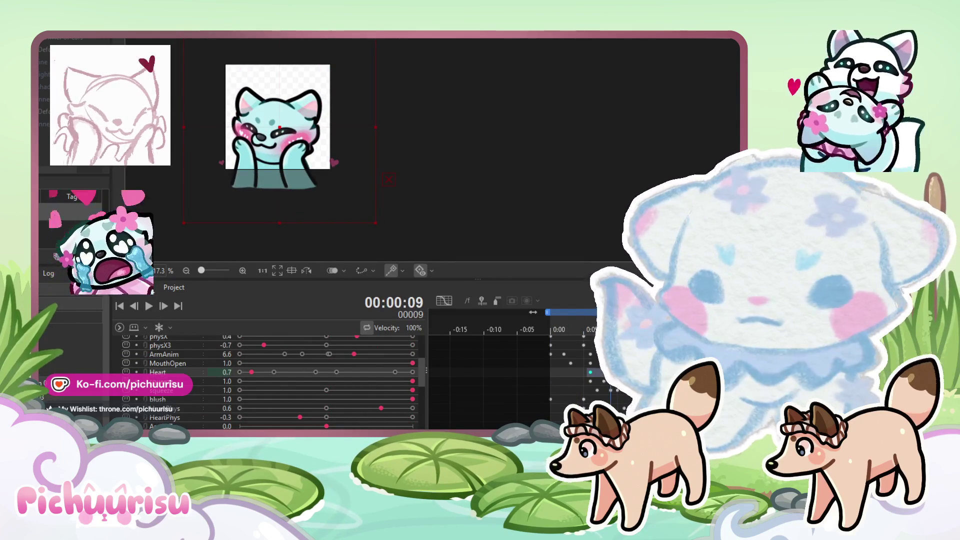
{"action": "key", "text": "Right"}
{"action": "key", "text": "Right"}
{"action": "key", "text": "Right"}
{"action": "key", "text": "Right"}
{"action": "key", "text": "Right"}
{"action": "key", "text": "Left"}
{"action": "key", "text": "Left"}
{"action": "key", "text": "Left"}
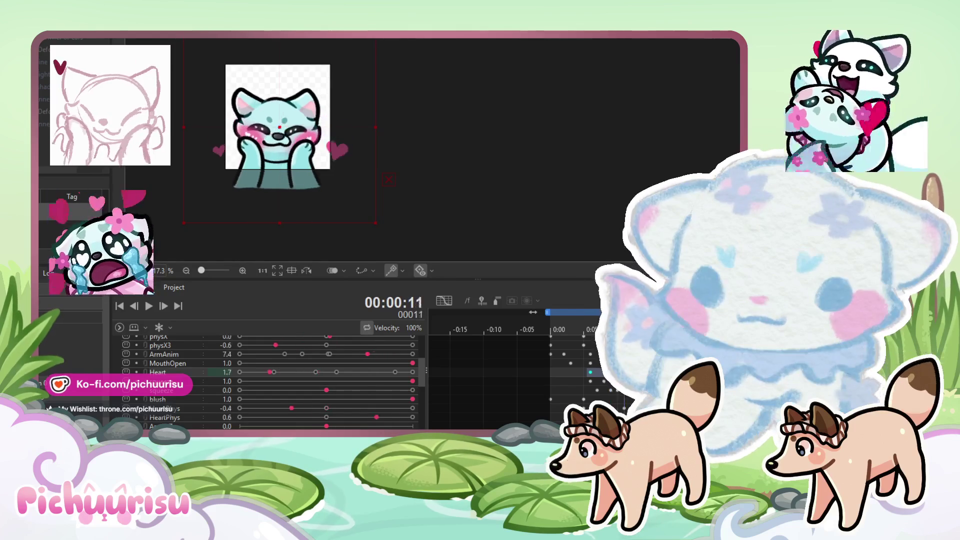
{"action": "key", "text": "Right"}
{"action": "key", "text": "Right"}
{"action": "key", "text": "Right"}
{"action": "key", "text": "Right"}
{"action": "key", "text": "Right"}
{"action": "key", "text": "Right"}
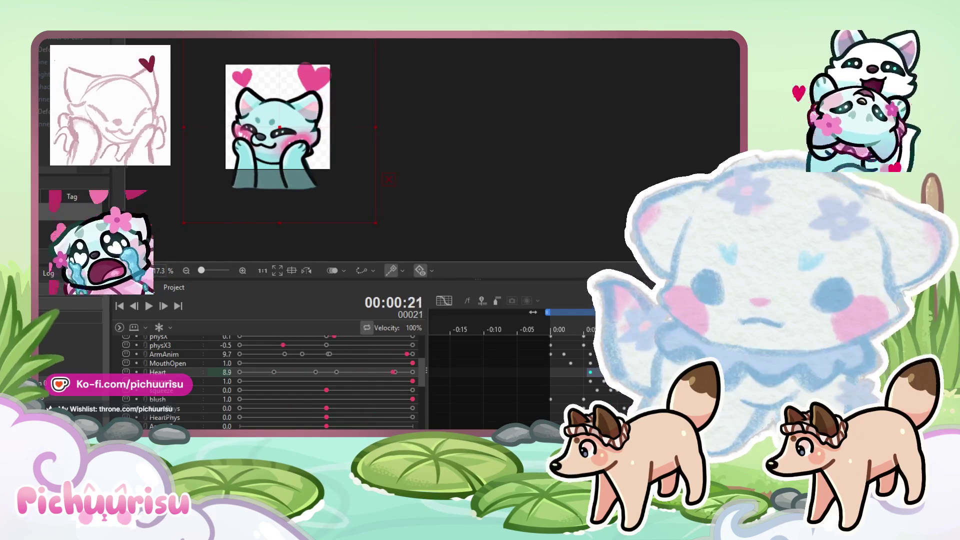
Step: Replay the animation, pause at frames 7 and 21, and select the left heart
{"action": "left_click", "coordinate": [148, 306]}
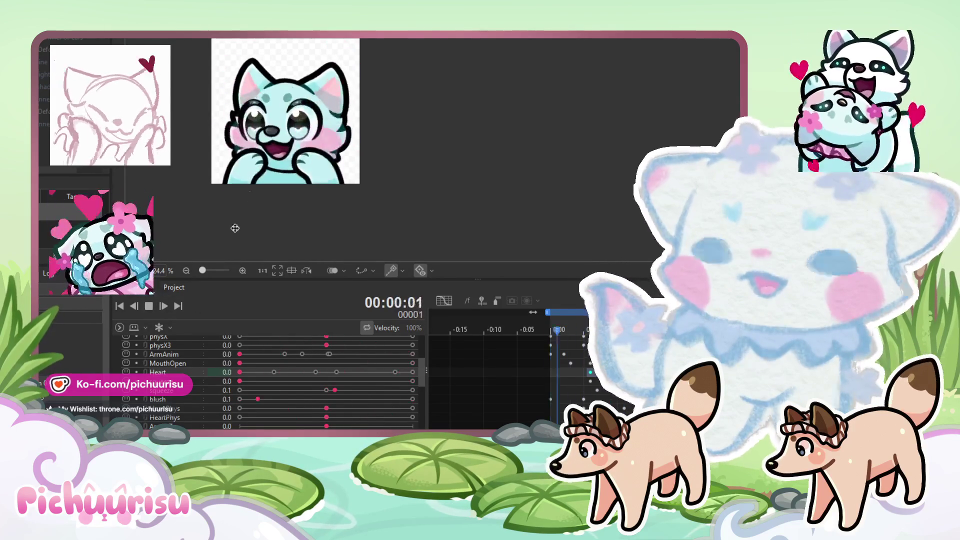
{"action": "left_click", "coordinate": [149, 307]}
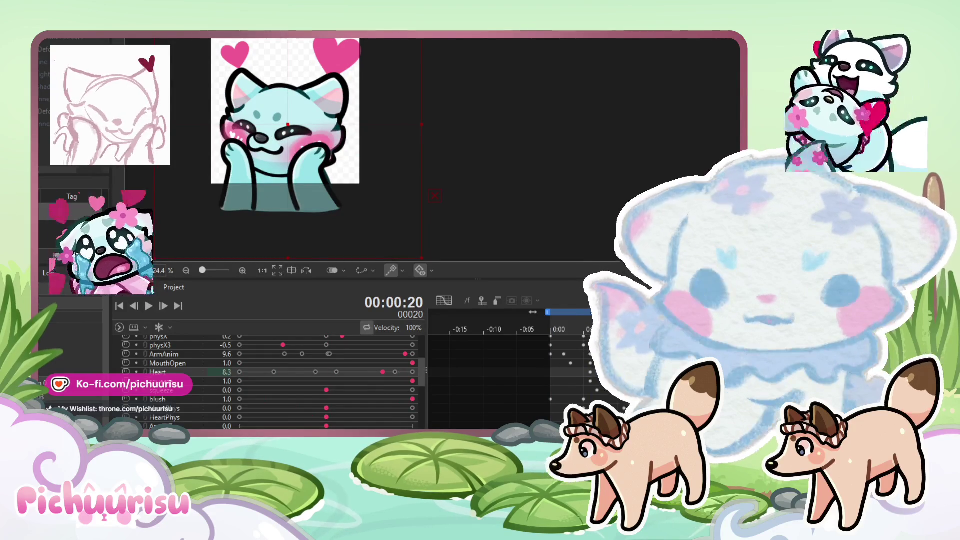
{"action": "left_click", "coordinate": [148, 306]}
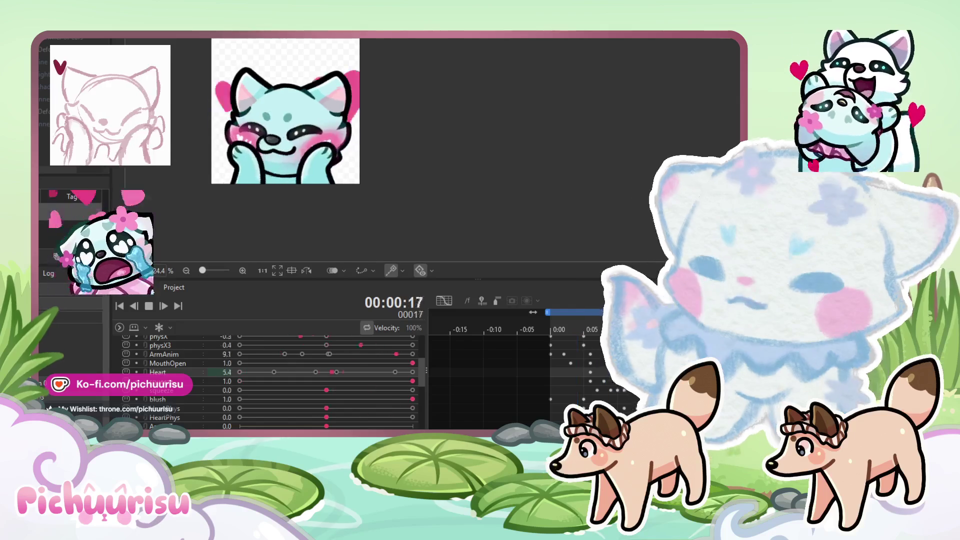
{"action": "key", "text": "space"}
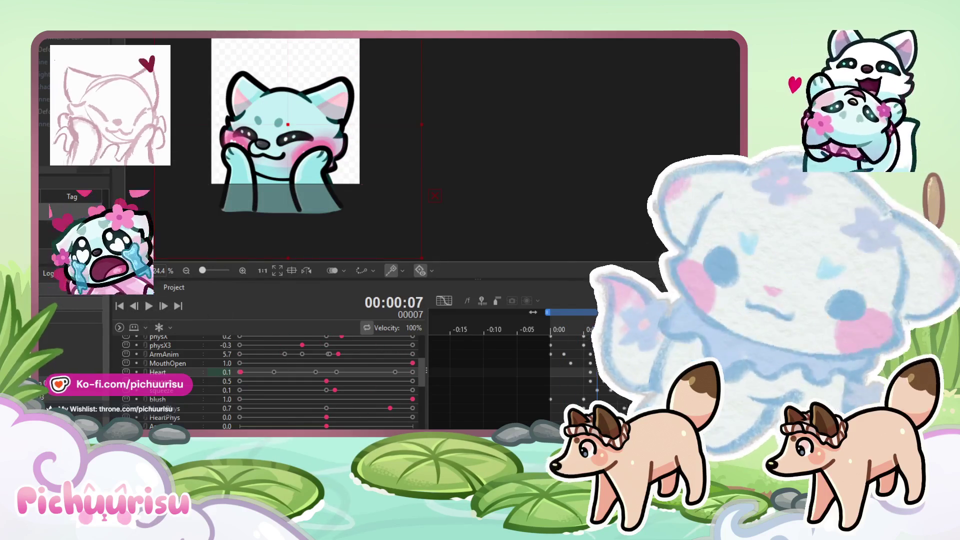
{"action": "key", "text": "space"}
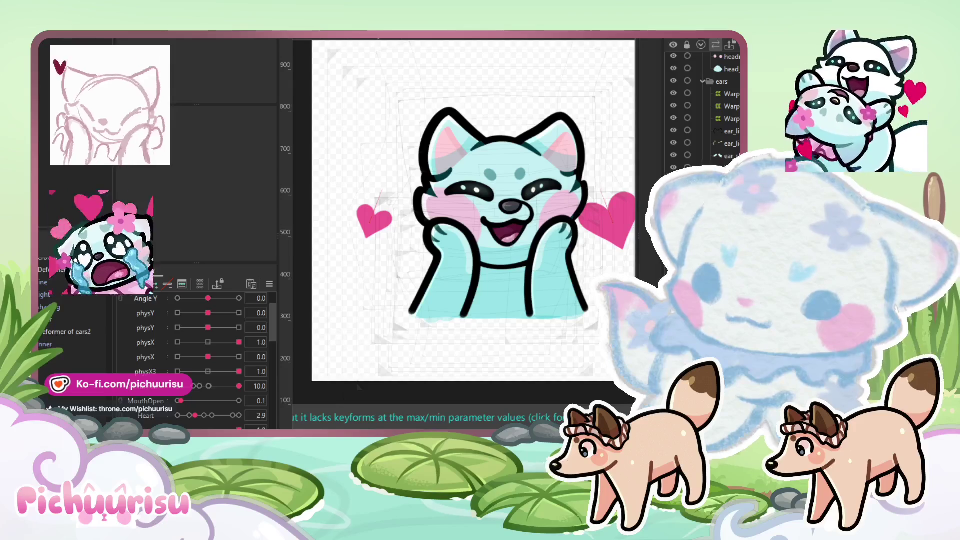
{"action": "left_click", "coordinate": [375, 218]}
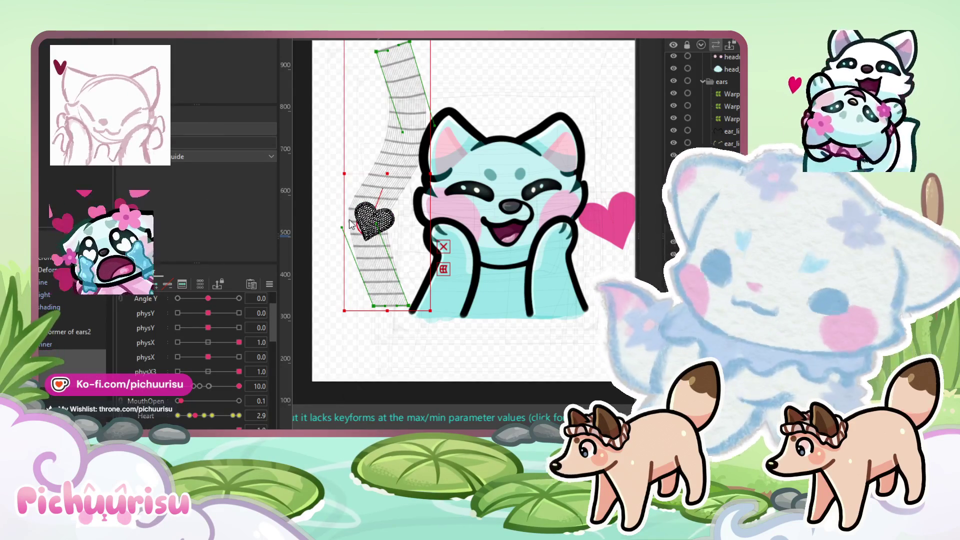
Step: Show the full-scale reference and move the tall curving warp path over the cat's head
{"action": "key", "text": "t"}
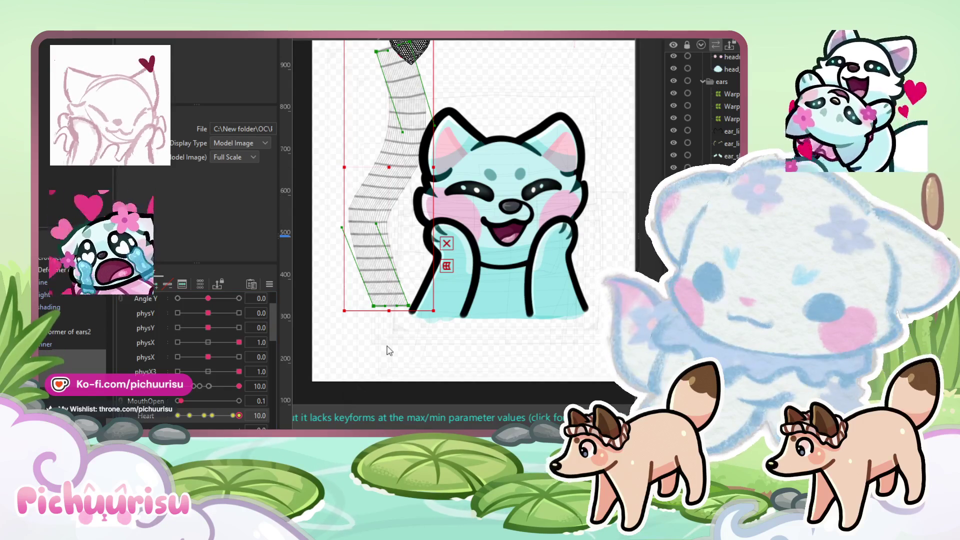
{"action": "left_click", "coordinate": [382, 284]}
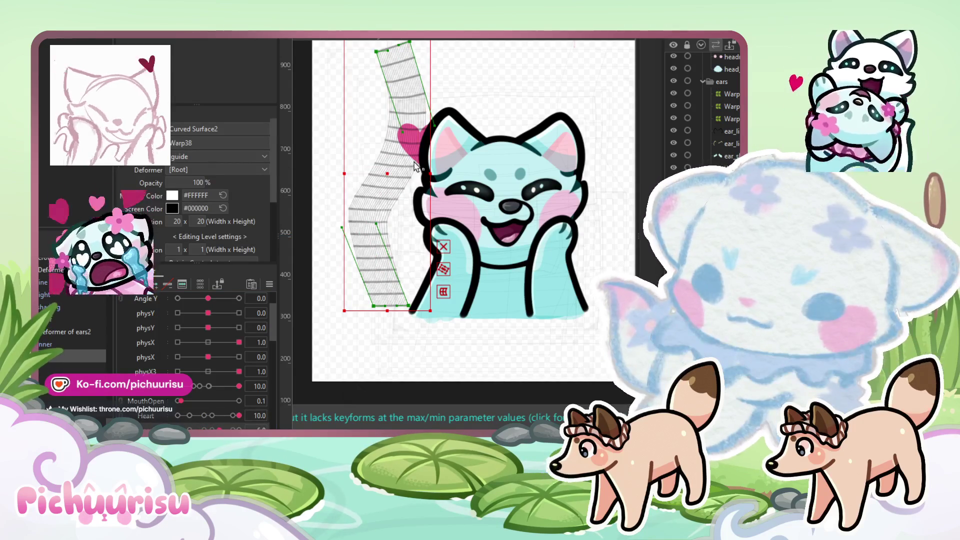
{"action": "mouse_move", "coordinate": [387, 172]}
{"action": "left_mouse_down"}
{"action": "mouse_move", "coordinate": [515, 179]}
{"action": "mouse_move", "coordinate": [483, 179]}
{"action": "left_mouse_up"}
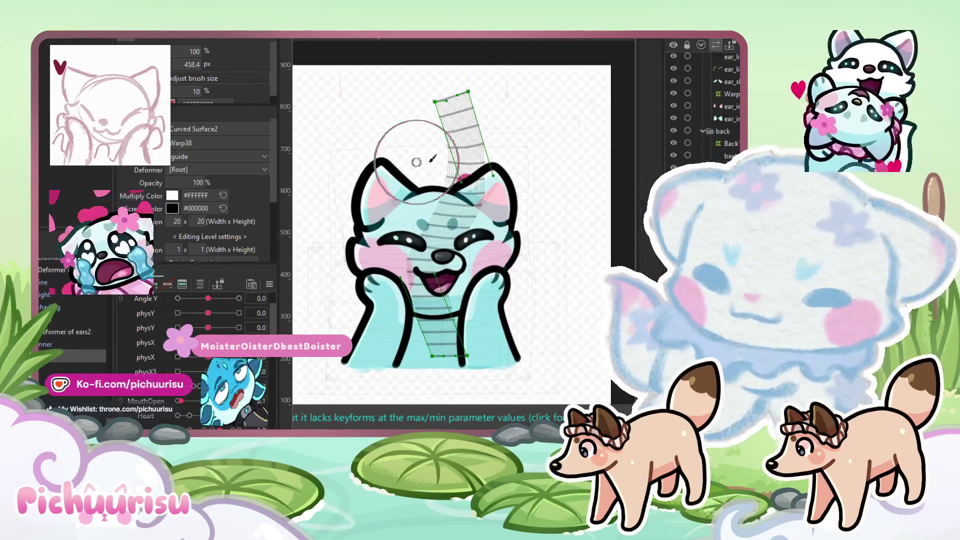
Step: Reshape the warp path's curve with a smaller deform brush and set Bezier Division to 3
{"action": "mouse_move", "coordinate": [487, 145]}
{"action": "left_mouse_down"}
{"action": "mouse_move", "coordinate": [457, 82]}
{"action": "mouse_move", "coordinate": [489, 83]}
{"action": "mouse_move", "coordinate": [493, 128]}
{"action": "left_mouse_up"}
{"action": "left_click_drag", "start_coordinate": [422, 295], "coordinate": [431, 296]}
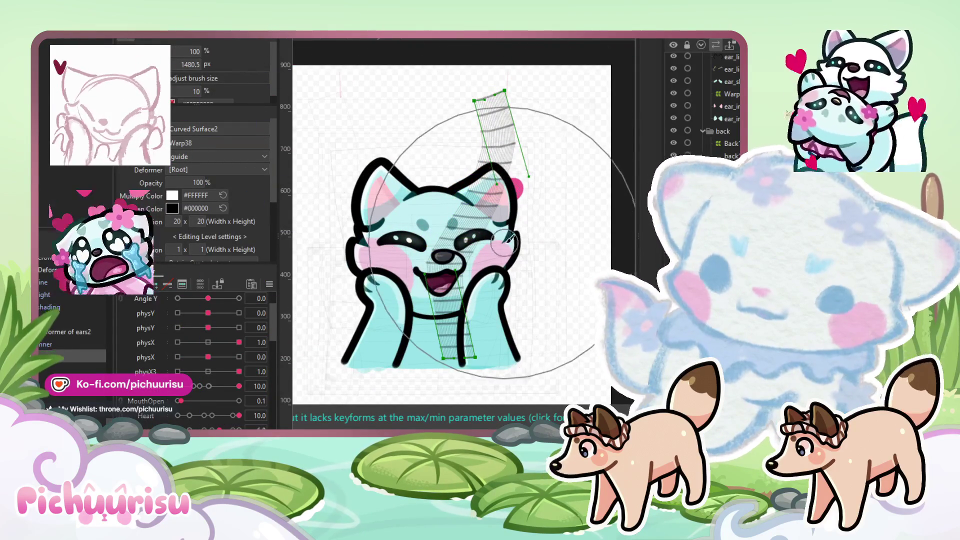
{"action": "left_click_drag", "start_coordinate": [445, 241], "coordinate": [468, 220]}
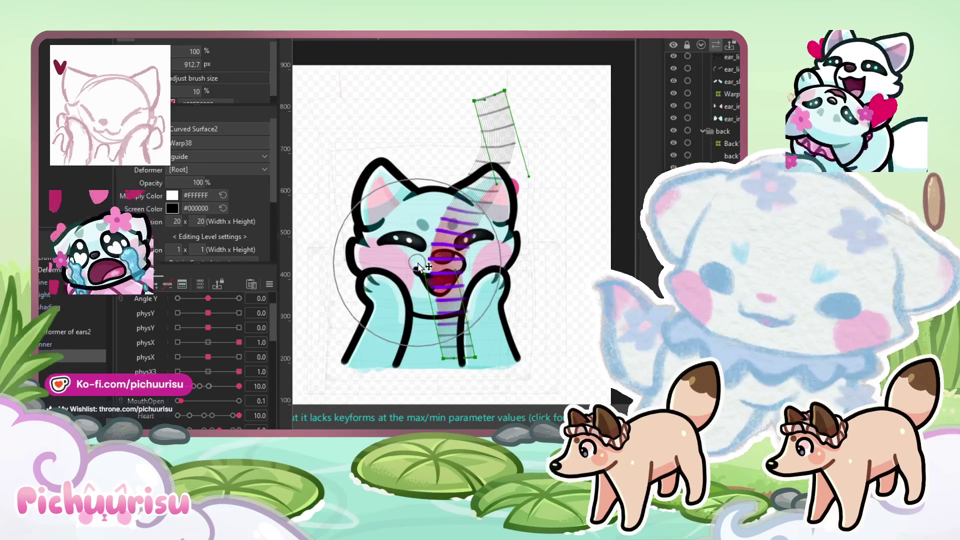
{"action": "left_click_drag", "start_coordinate": [465, 383], "coordinate": [469, 391]}
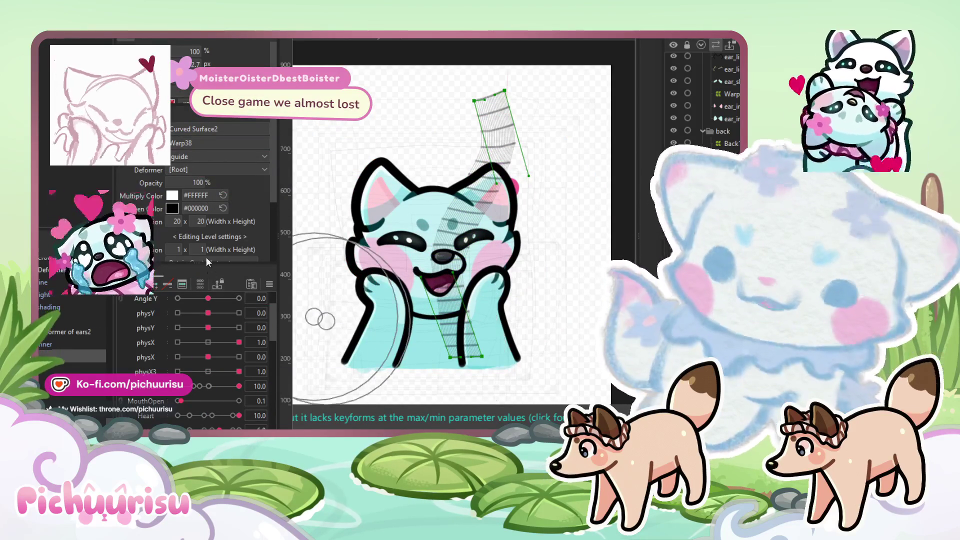
{"action": "scroll", "coordinate": [206, 258], "scroll_direction": "down", "scroll_amount": 2}
{"action": "double_click", "coordinate": [176, 204]}
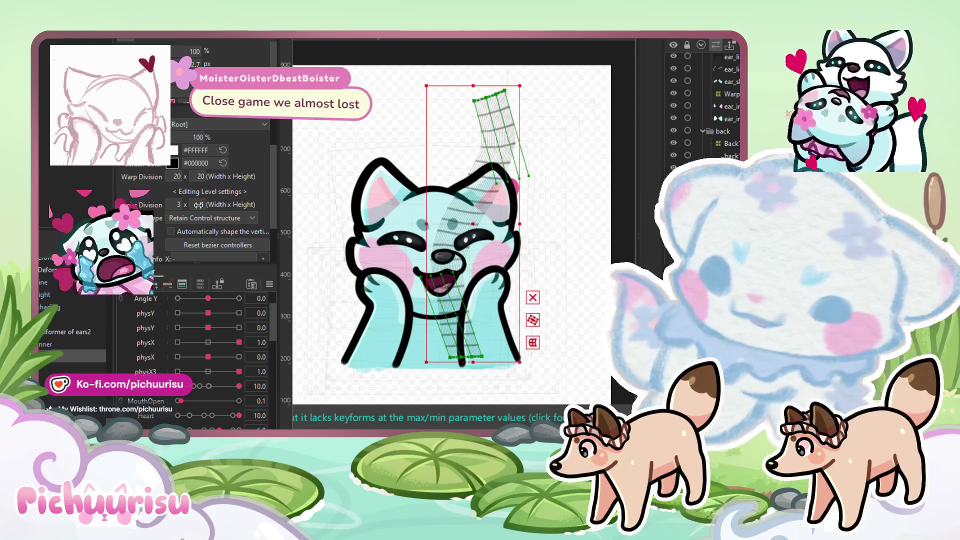
{"action": "left_click_drag", "start_coordinate": [463, 243], "coordinate": [500, 185]}
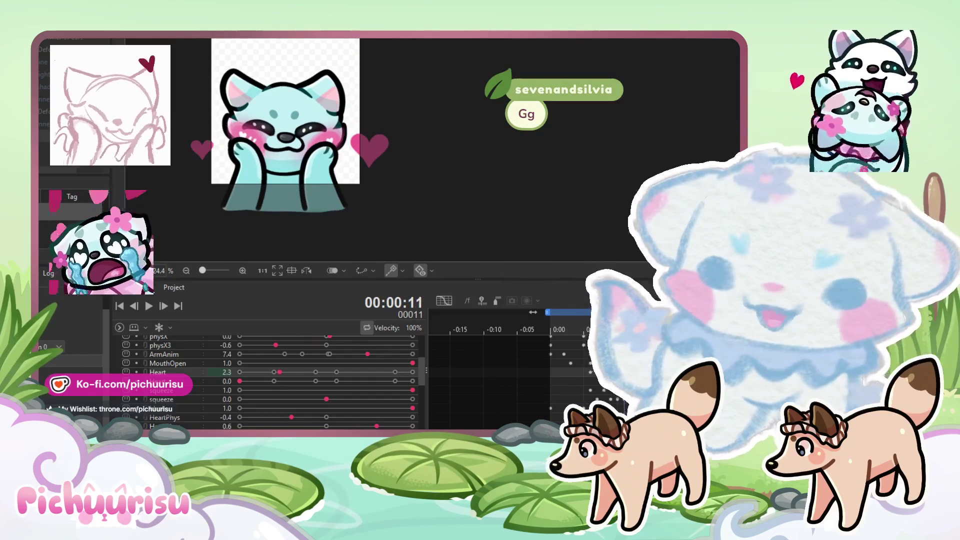
{"action": "left_click", "coordinate": [241, 383]}
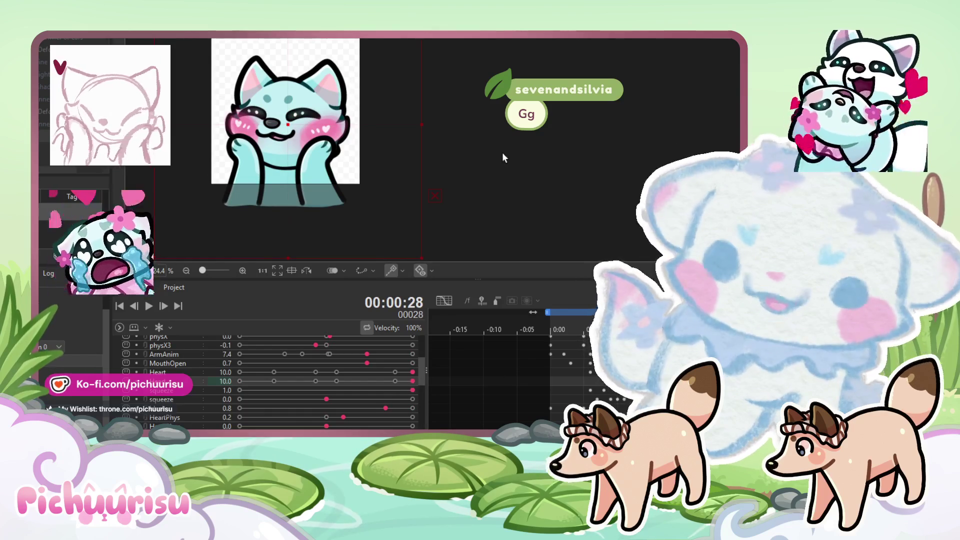
{"action": "left_click", "coordinate": [149, 306]}
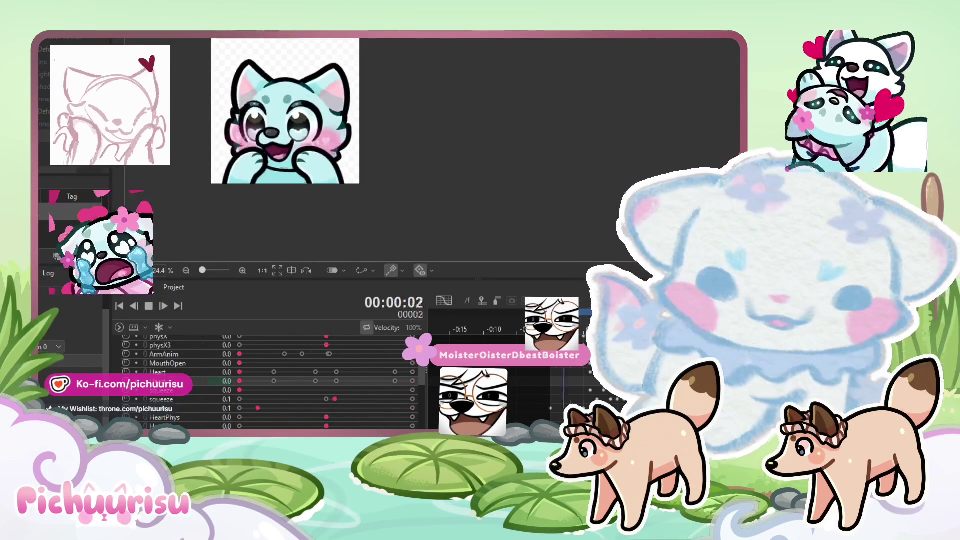
{"action": "left_click", "coordinate": [149, 306]}
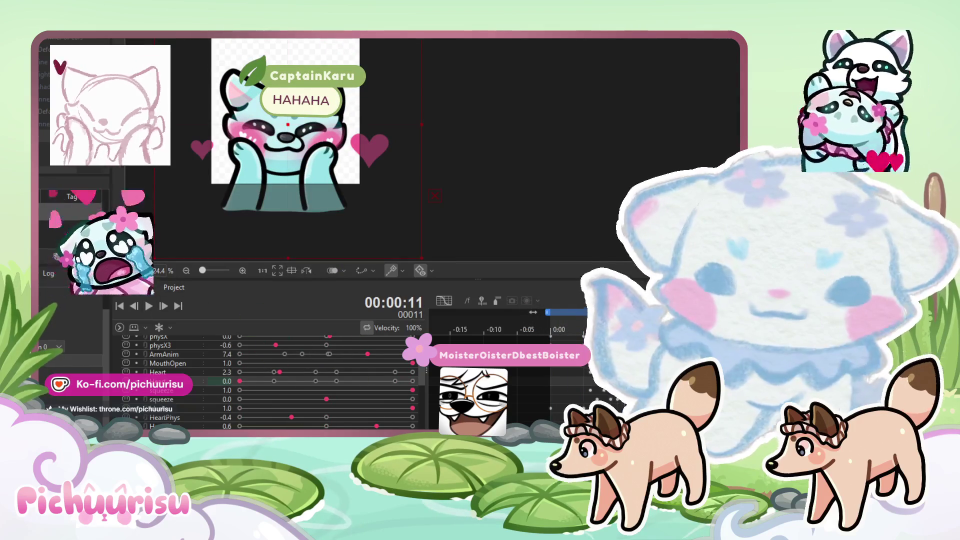
{"action": "left_click", "coordinate": [178, 307]}
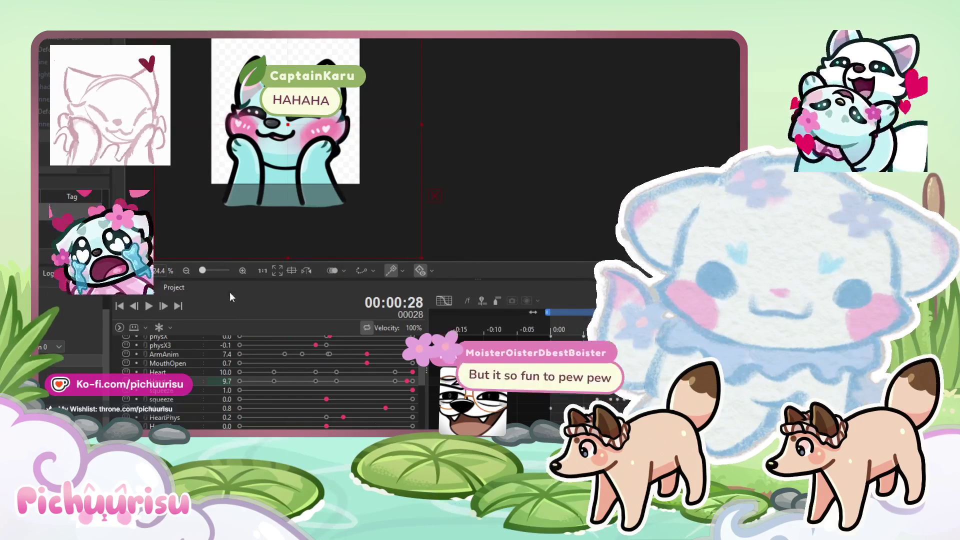
{"action": "left_click", "coordinate": [149, 306]}
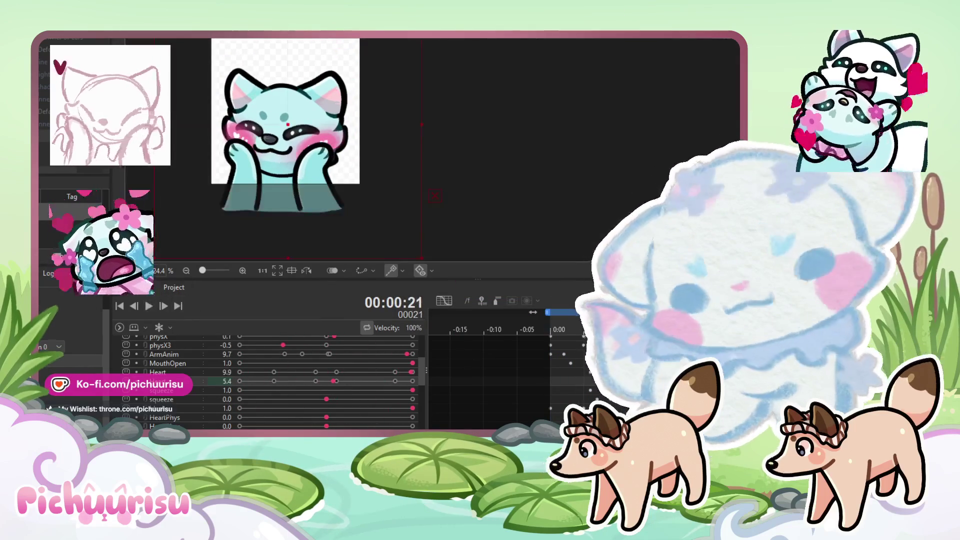
{"action": "left_click", "coordinate": [590, 381]}
{"action": "left_click", "coordinate": [583, 379]}
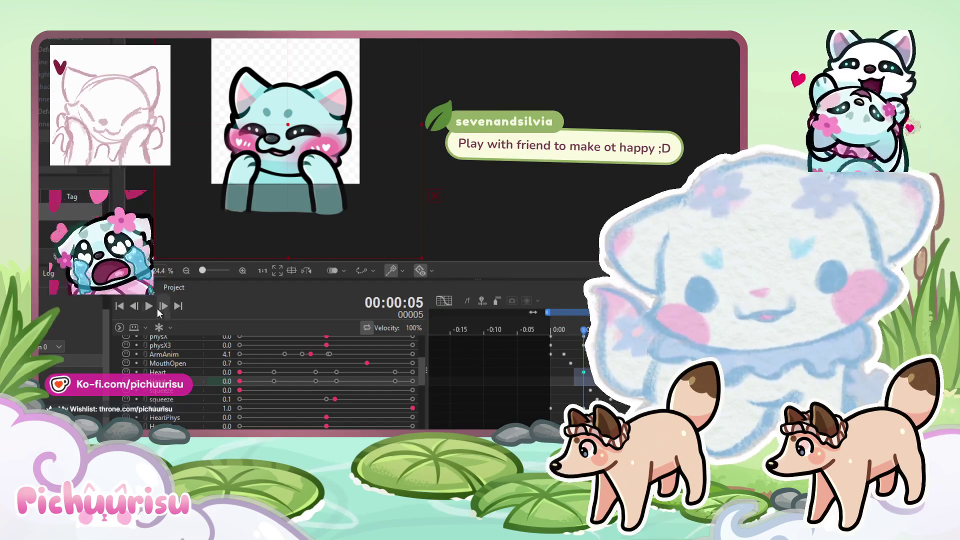
{"action": "left_click", "coordinate": [151, 307]}
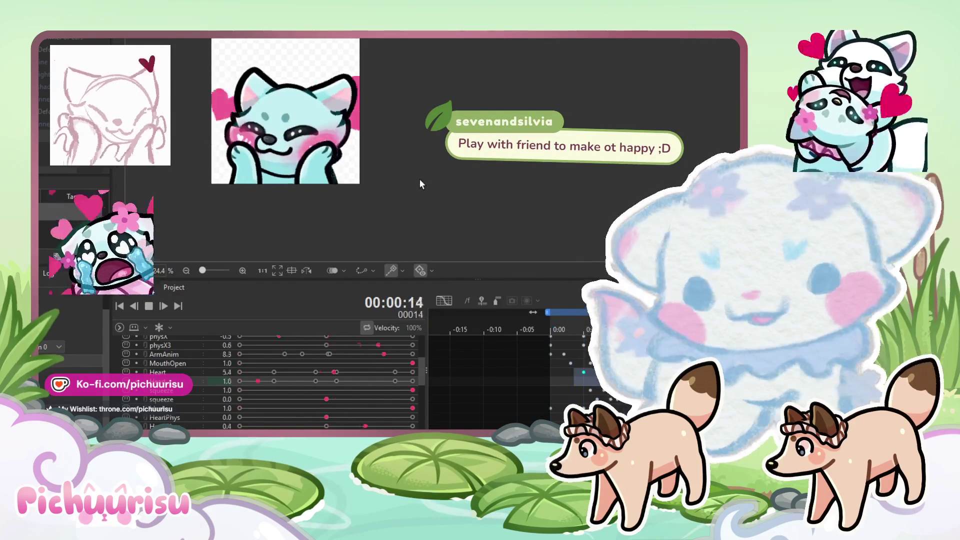
{"action": "scroll", "coordinate": [419, 179], "scroll_direction": "down", "scroll_amount": 2}
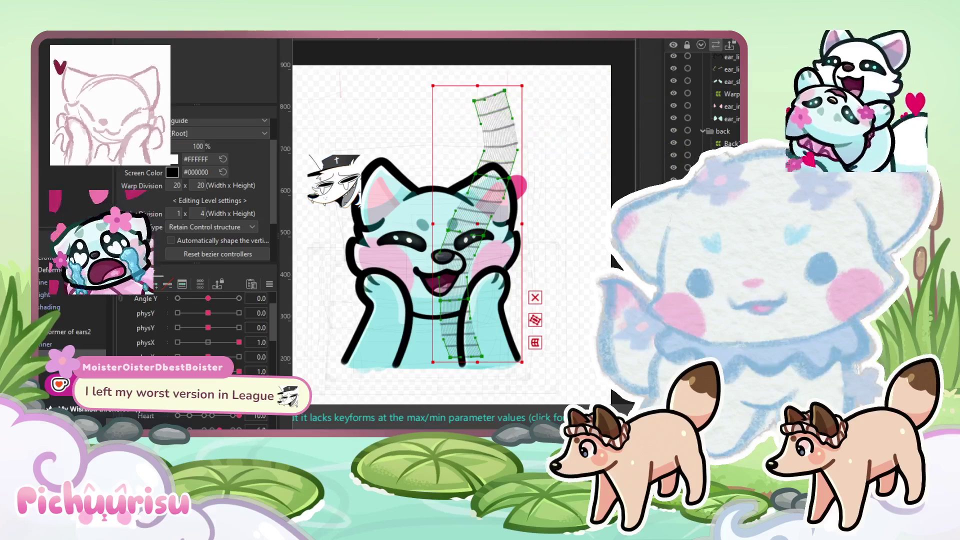
Step: Shift the heart's curved path deformer left and brush it into a curve along the head's left edge
{"action": "left_click", "coordinate": [505, 189]}
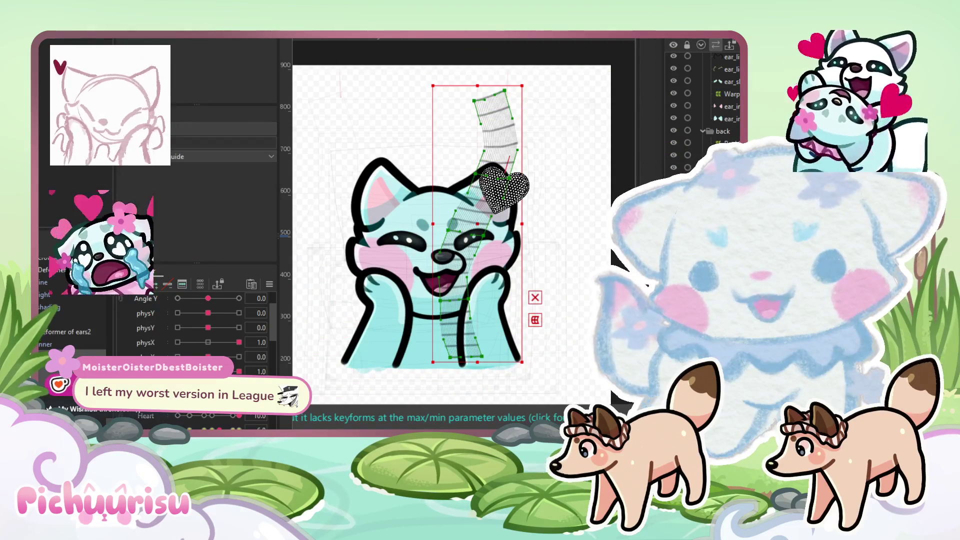
{"action": "left_click", "coordinate": [478, 220]}
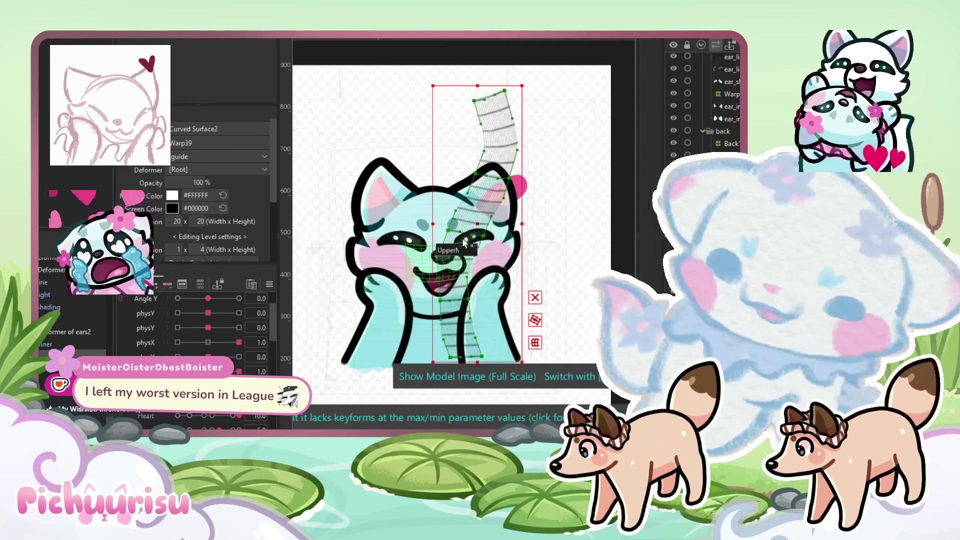
{"action": "left_click_drag", "start_coordinate": [478, 220], "coordinate": [382, 219]}
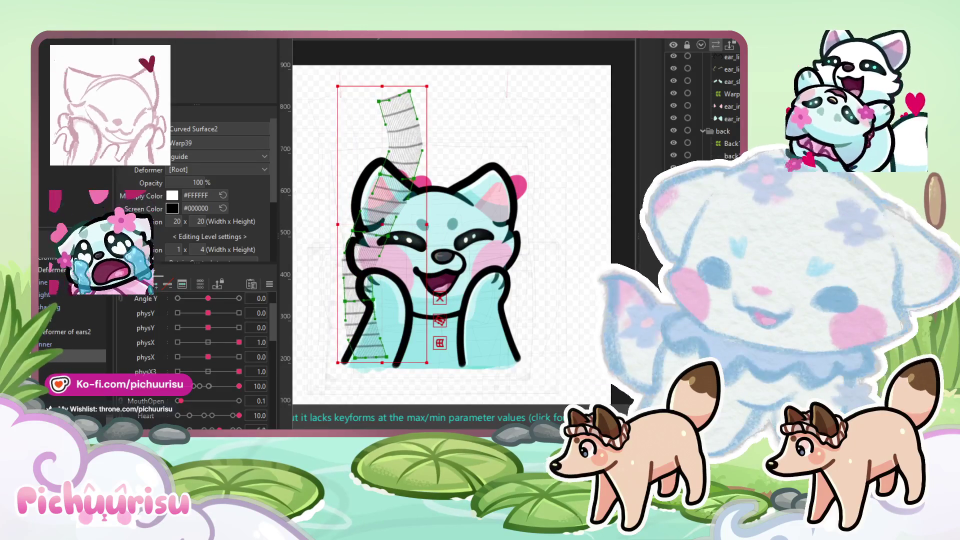
{"action": "key", "text": "b"}
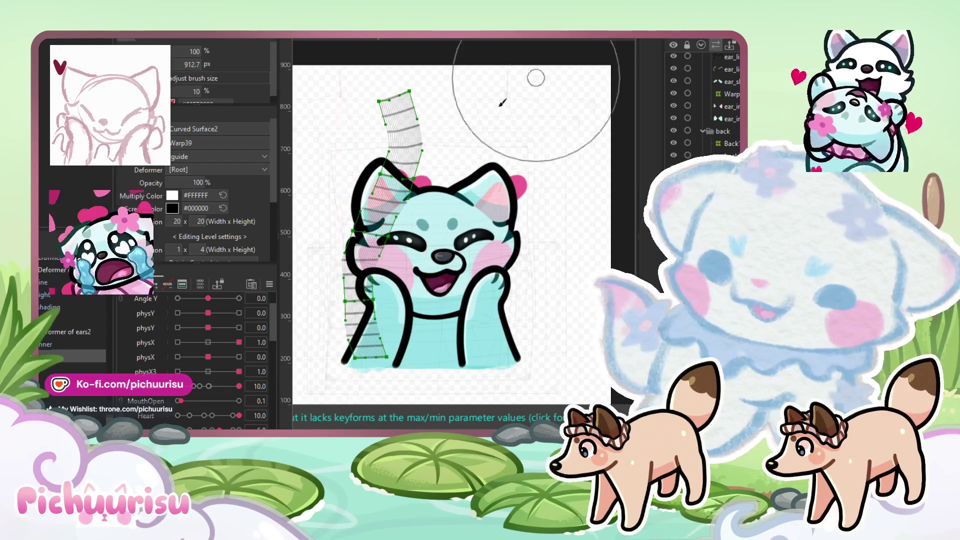
{"action": "mouse_move", "coordinate": [399, 194]}
{"action": "left_mouse_down"}
{"action": "mouse_move", "coordinate": [385, 190]}
{"action": "mouse_move", "coordinate": [358, 250]}
{"action": "mouse_move", "coordinate": [353, 300]}
{"action": "left_mouse_up"}
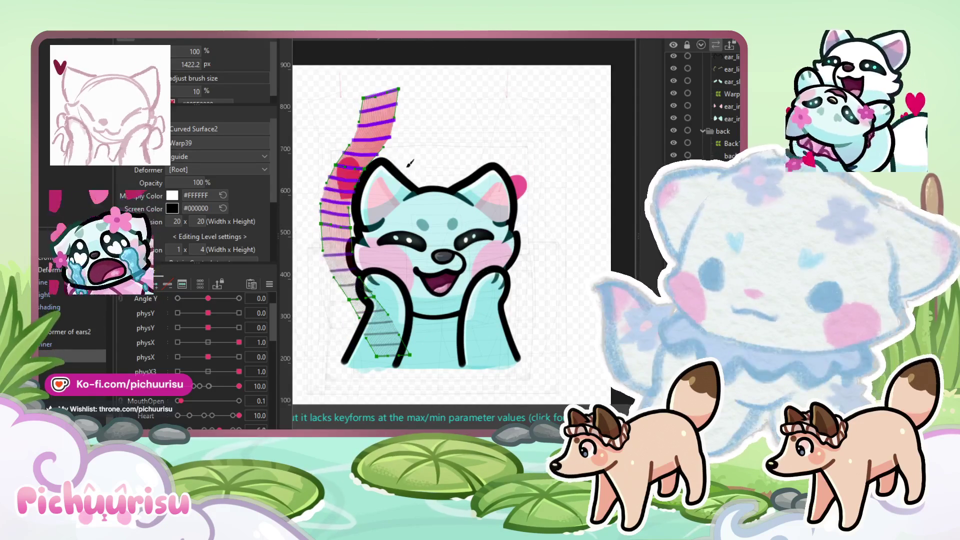
{"action": "left_click_drag", "start_coordinate": [410, 164], "coordinate": [395, 151]}
{"action": "mouse_move", "coordinate": [399, 142]}
{"action": "left_mouse_down"}
{"action": "mouse_move", "coordinate": [358, 174]}
{"action": "mouse_move", "coordinate": [310, 293]}
{"action": "mouse_move", "coordinate": [321, 280]}
{"action": "left_mouse_up"}
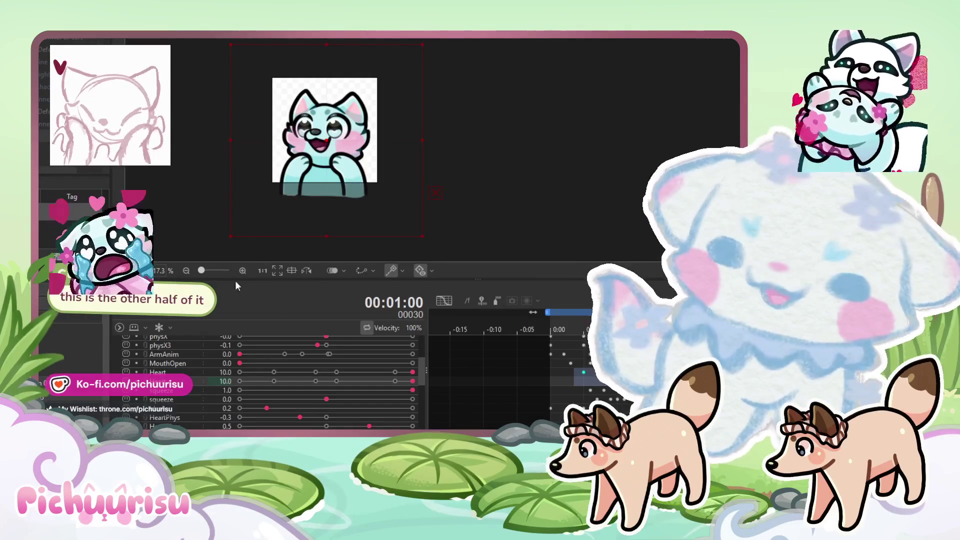
Step: Set the Heart parameter to 10.0 to check the path top, select the path, and replay
{"action": "key", "text": "space"}
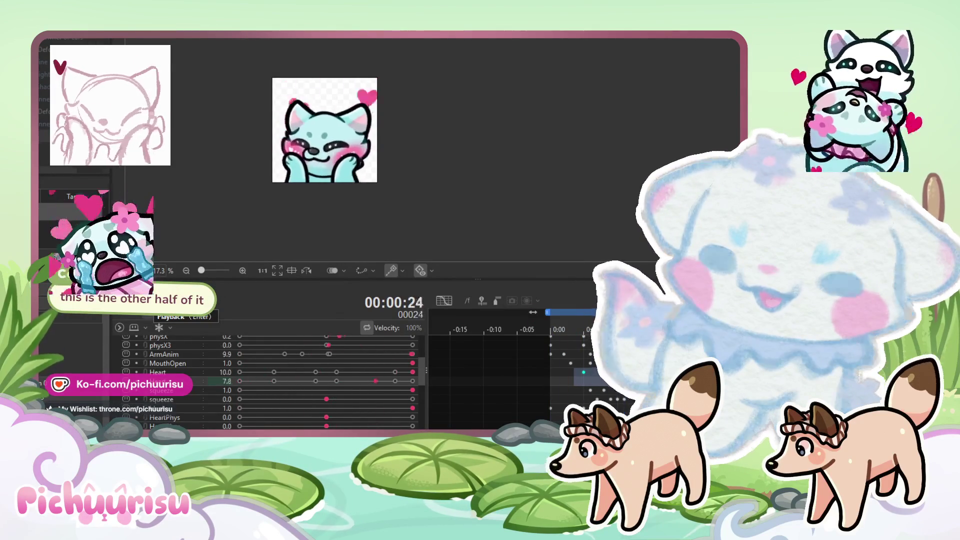
{"action": "left_click", "coordinate": [149, 306]}
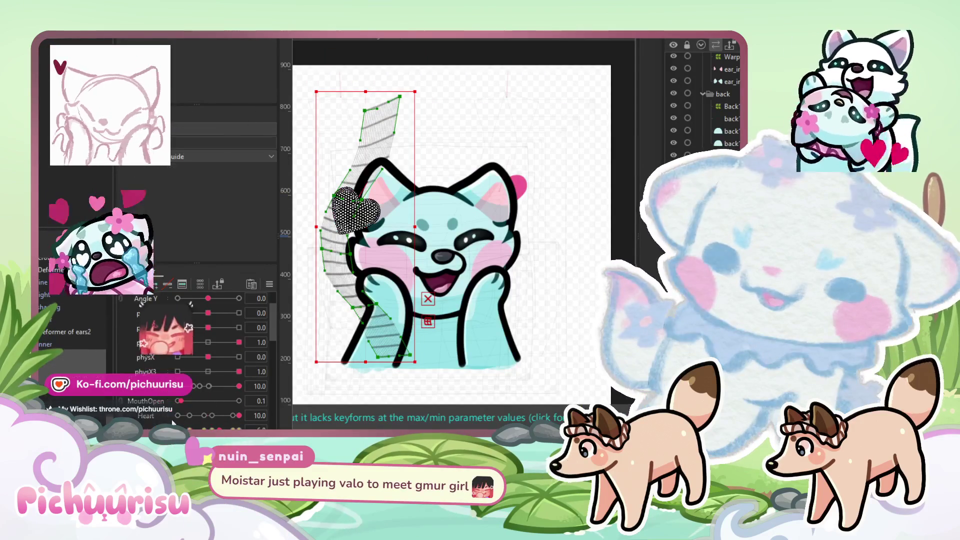
{"action": "right_click", "coordinate": [156, 396]}
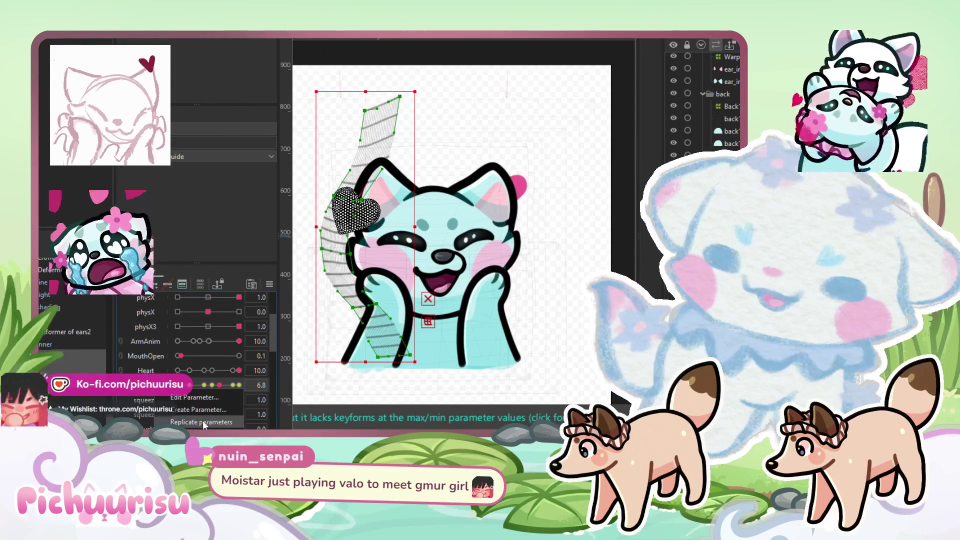
{"action": "left_click", "coordinate": [238, 386]}
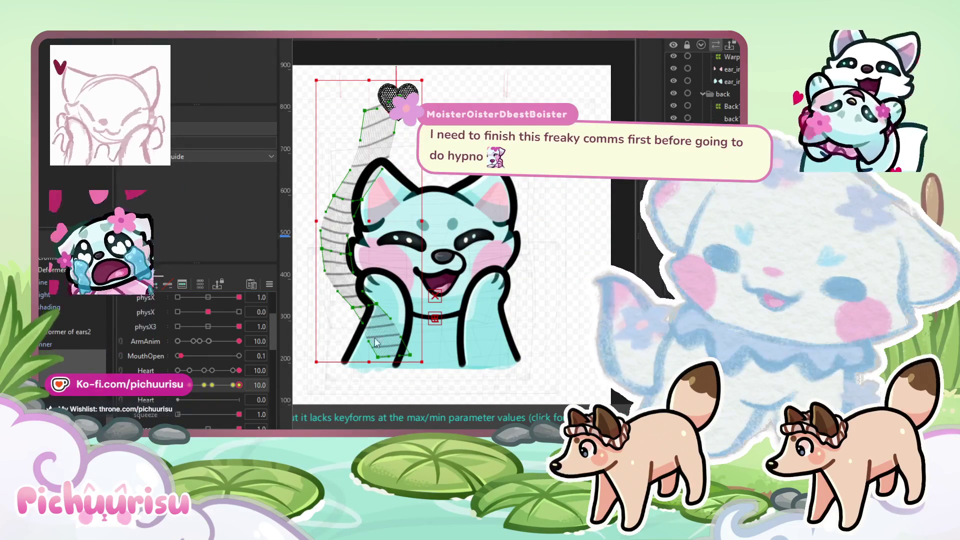
{"action": "left_click", "coordinate": [385, 357]}
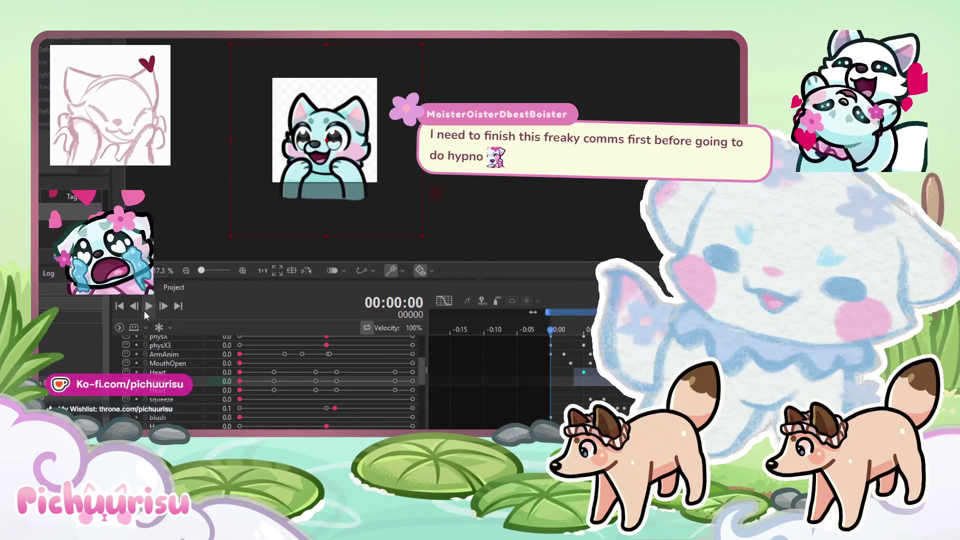
{"action": "left_click", "coordinate": [145, 310]}
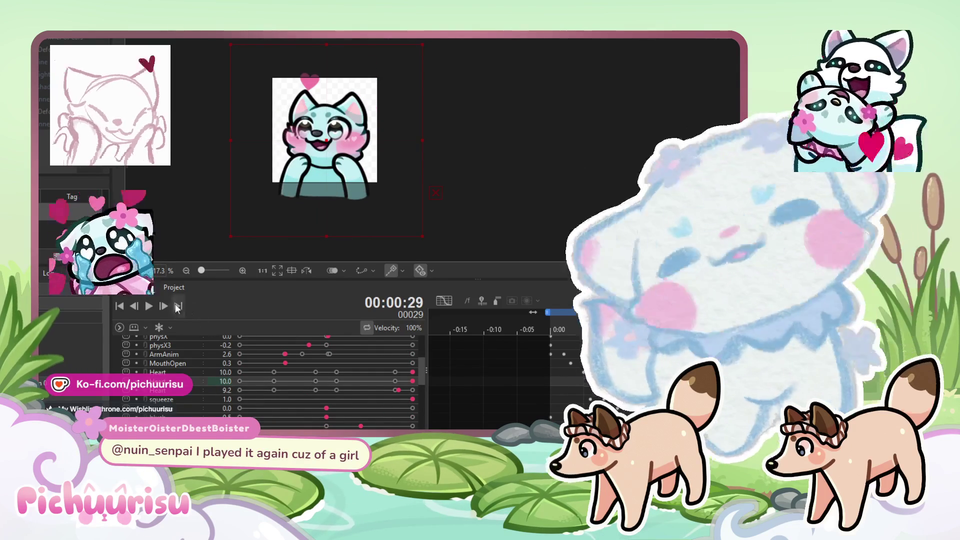
Step: Play the emote, stop at frame 24, and box-select the Heart parameter's keyframes
{"action": "left_click", "coordinate": [152, 306]}
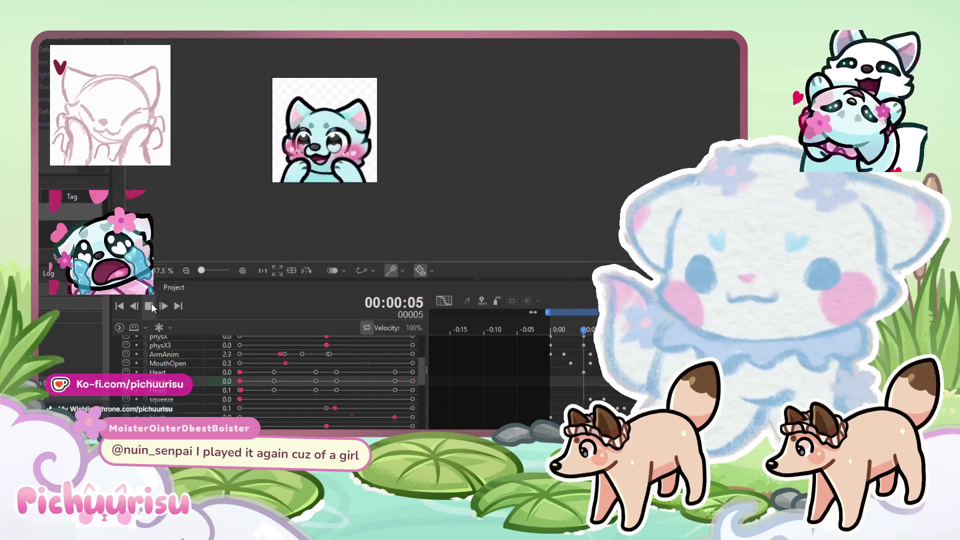
{"action": "scroll", "coordinate": [391, 164], "scroll_direction": "up", "scroll_amount": 2}
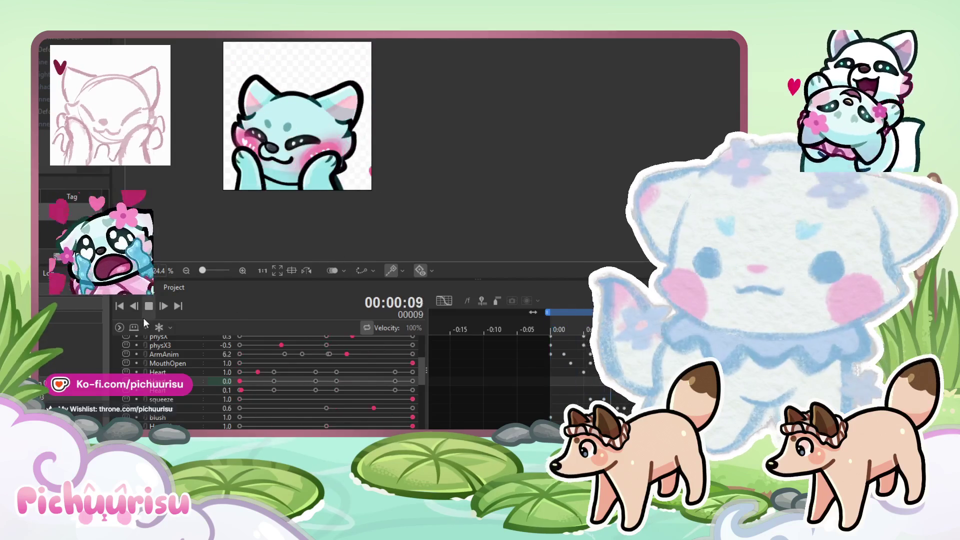
{"action": "left_click", "coordinate": [145, 309]}
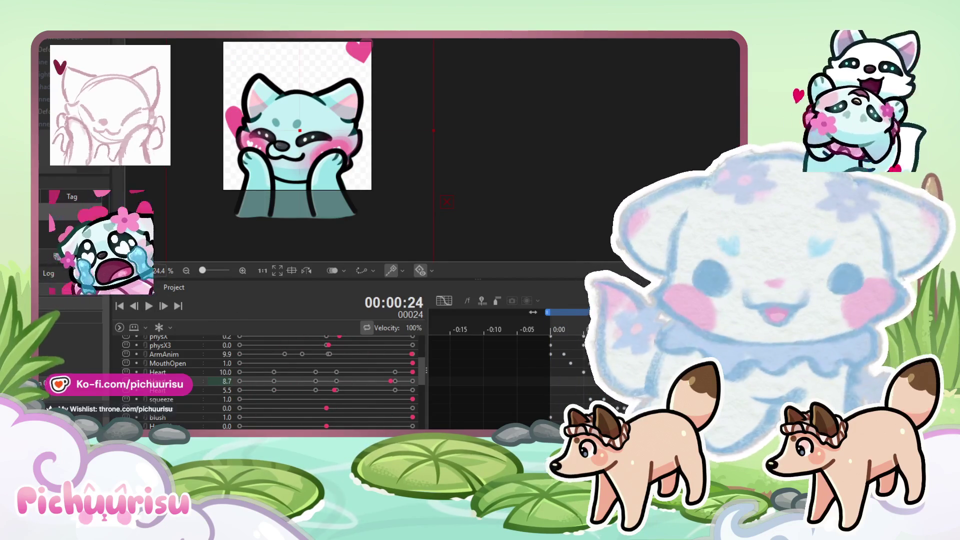
{"action": "scroll", "coordinate": [550, 370], "scroll_direction": "down", "scroll_amount": 3}
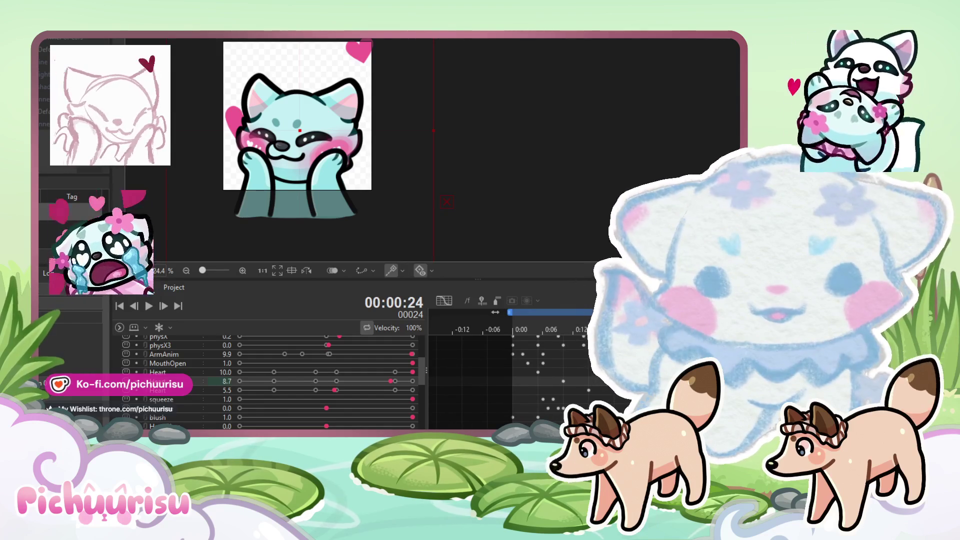
{"action": "left_click_drag", "start_coordinate": [535, 369], "coordinate": [621, 395]}
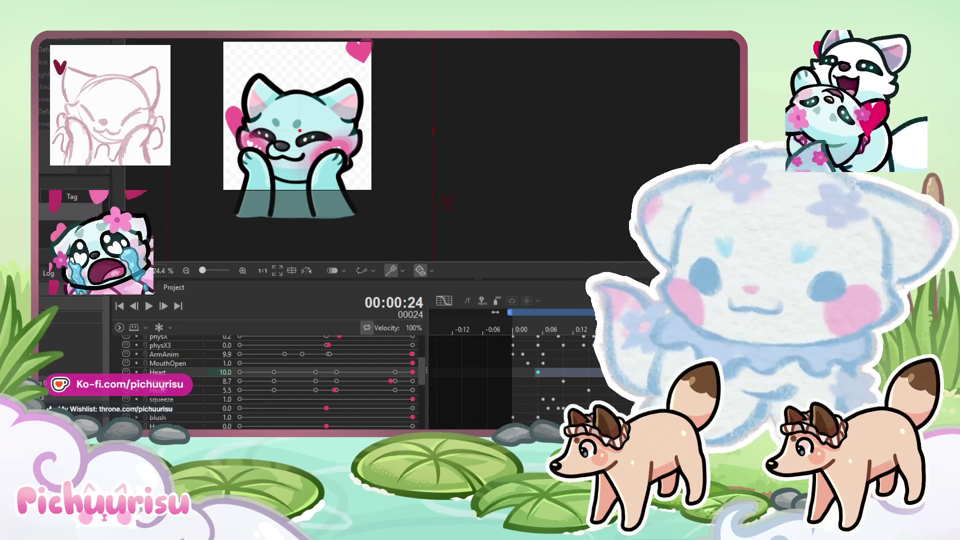
{"action": "scroll", "coordinate": [259, 368], "scroll_direction": "up", "scroll_amount": 3}
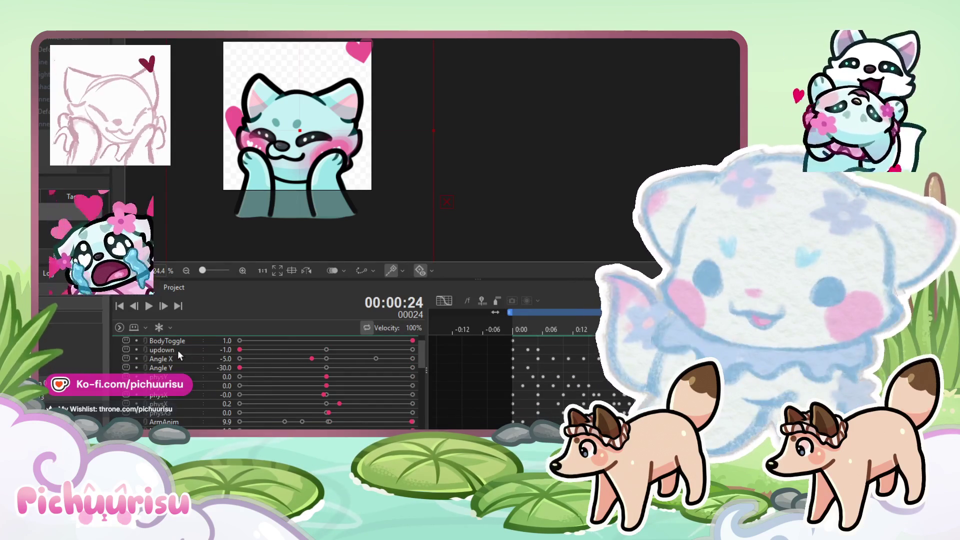
{"action": "left_click", "coordinate": [440, 303]}
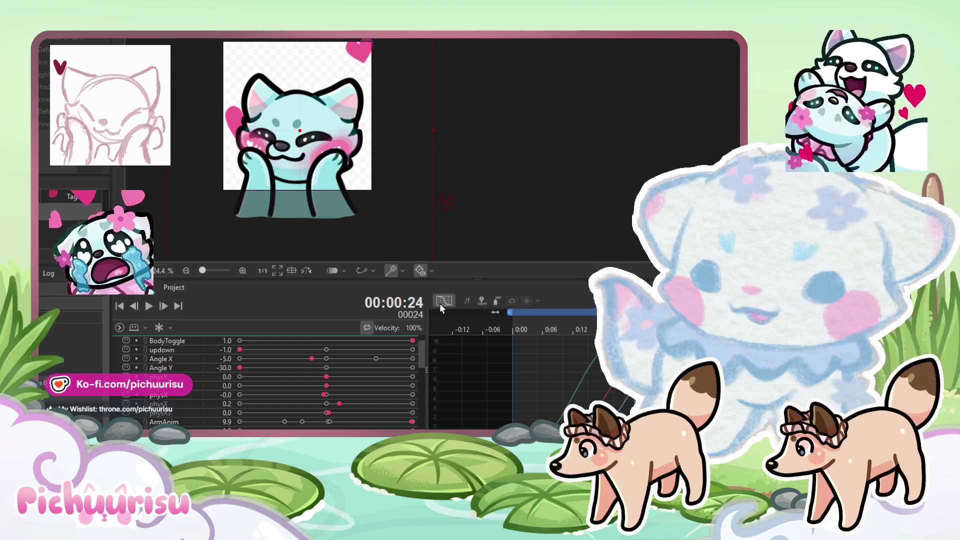
{"action": "scroll", "coordinate": [181, 361], "scroll_direction": "up", "scroll_amount": 1}
{"action": "scroll", "coordinate": [176, 357], "scroll_direction": "down", "scroll_amount": 2}
{"action": "scroll", "coordinate": [177, 365], "scroll_direction": "up", "scroll_amount": 2}
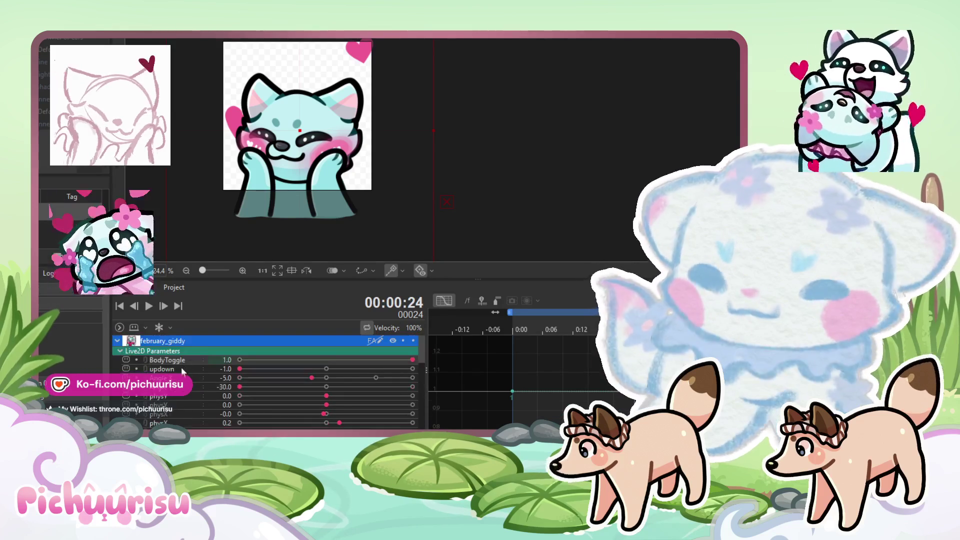
{"action": "scroll", "coordinate": [178, 378], "scroll_direction": "down", "scroll_amount": 3}
{"action": "key", "text": "ctrl+a"}
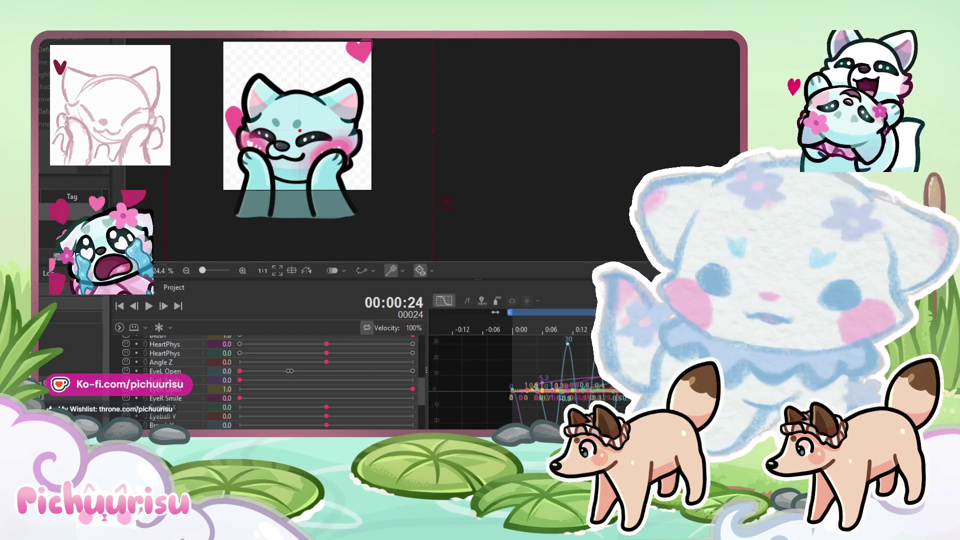
{"action": "left_click", "coordinate": [508, 325]}
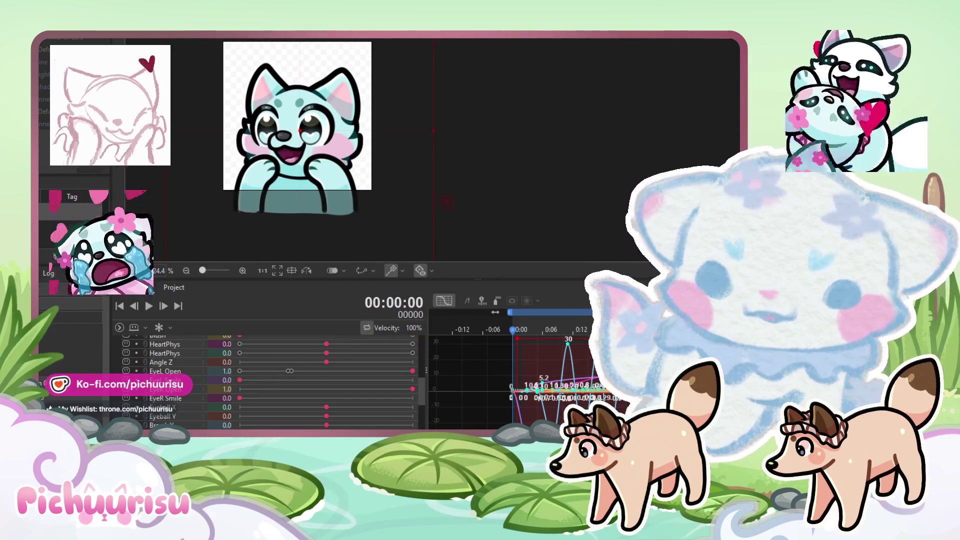
{"action": "mouse_move", "coordinate": [518, 330]}
{"action": "left_mouse_down"}
{"action": "mouse_move", "coordinate": [650, 330]}
{"action": "mouse_move", "coordinate": [515, 329]}
{"action": "mouse_move", "coordinate": [521, 318]}
{"action": "mouse_move", "coordinate": [560, 329]}
{"action": "mouse_move", "coordinate": [538, 329]}
{"action": "left_mouse_up"}
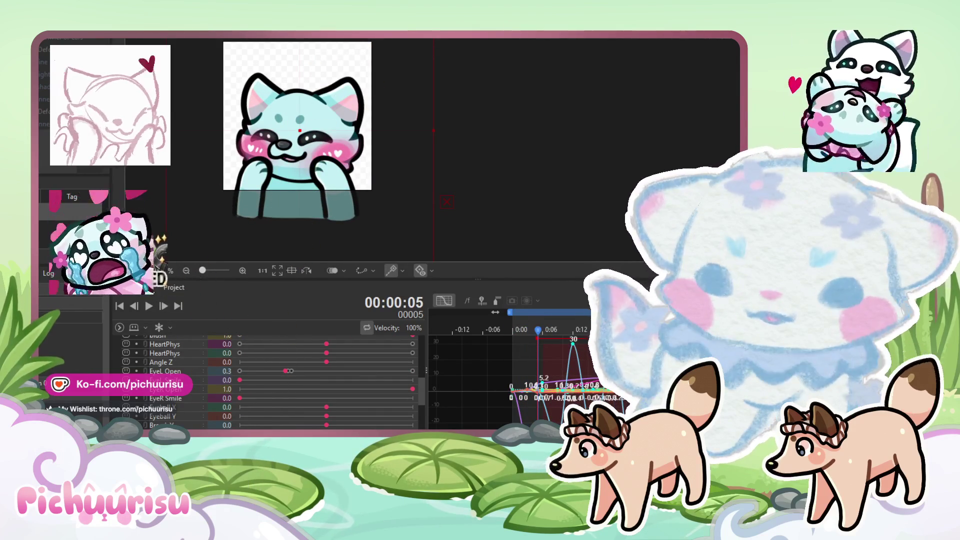
{"action": "left_click", "coordinate": [443, 300]}
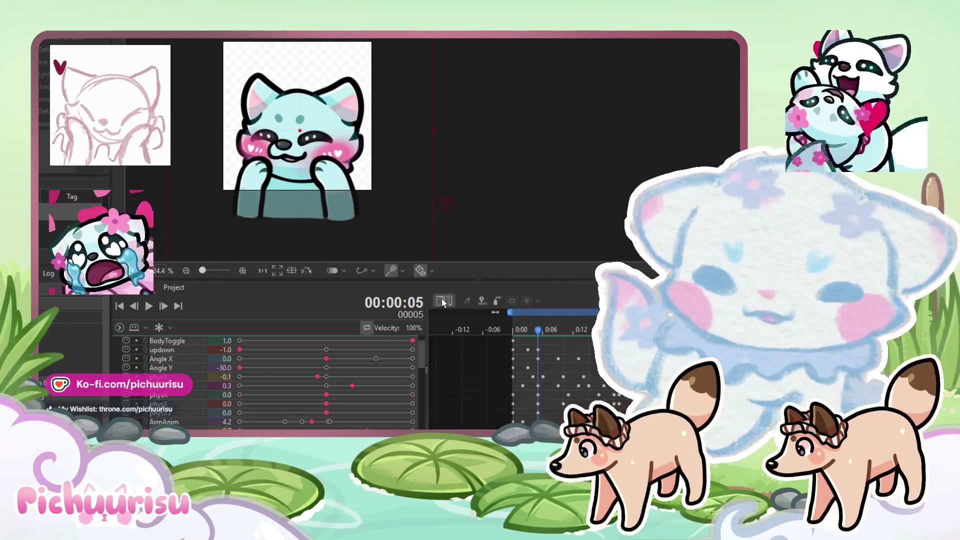
{"action": "left_click", "coordinate": [150, 305]}
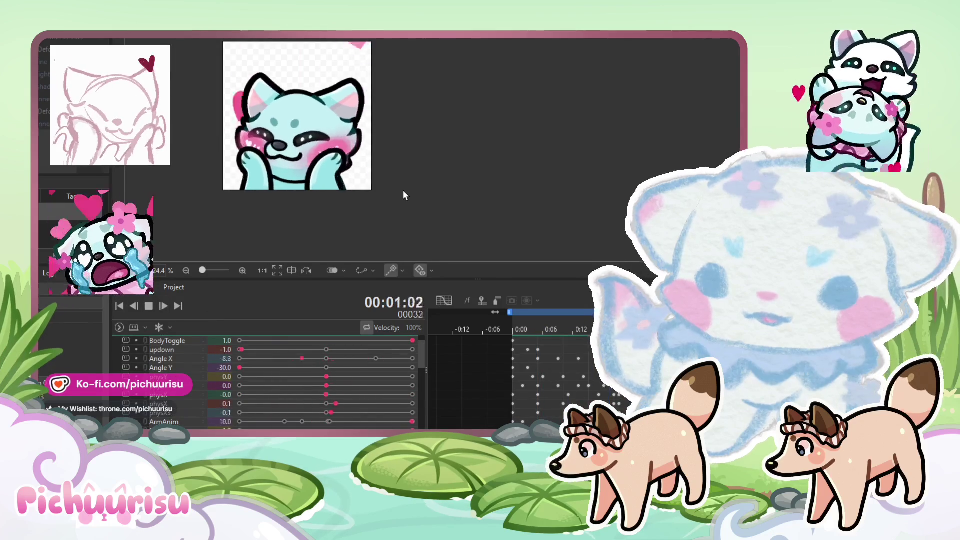
{"action": "scroll", "coordinate": [404, 192], "scroll_direction": "down", "scroll_amount": 2}
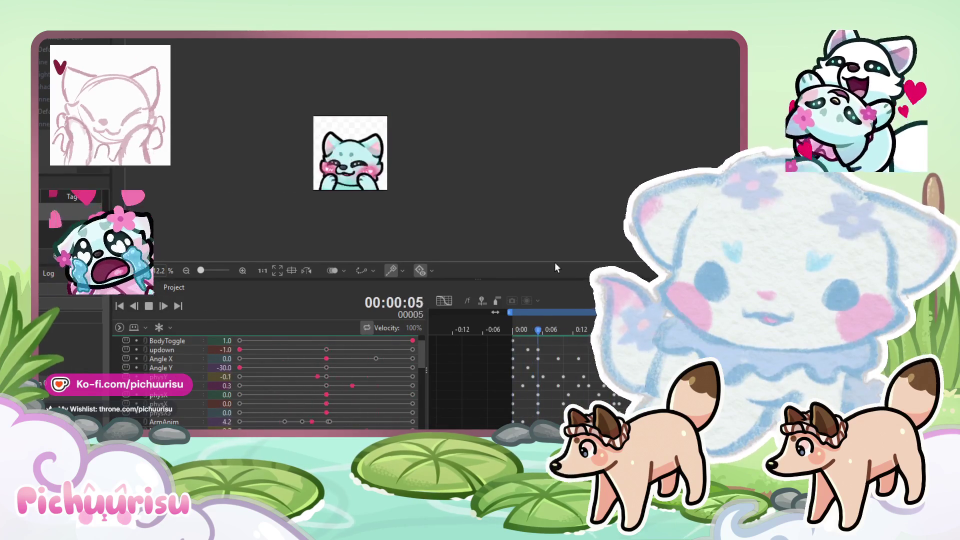
{"action": "scroll", "coordinate": [625, 380], "scroll_direction": "up", "scroll_amount": 2}
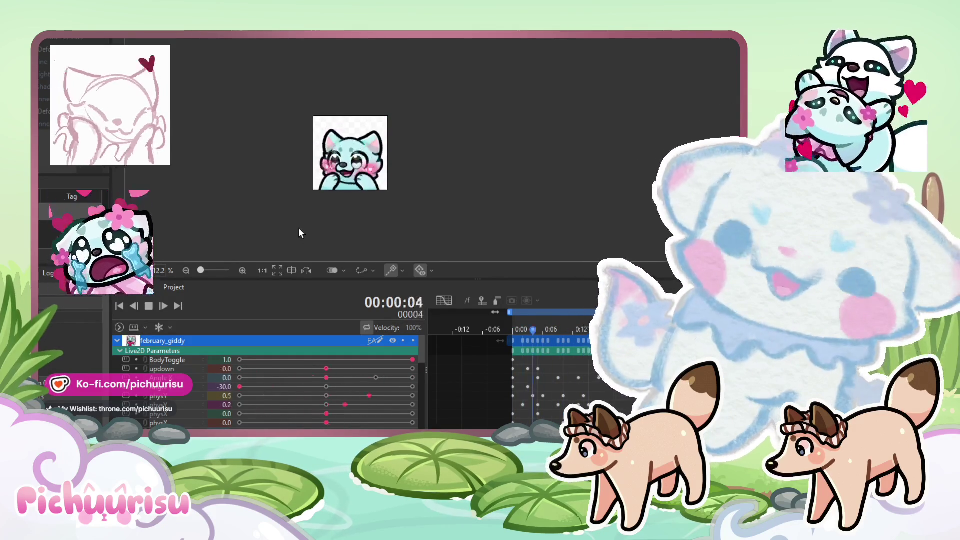
{"action": "left_click", "coordinate": [149, 306]}
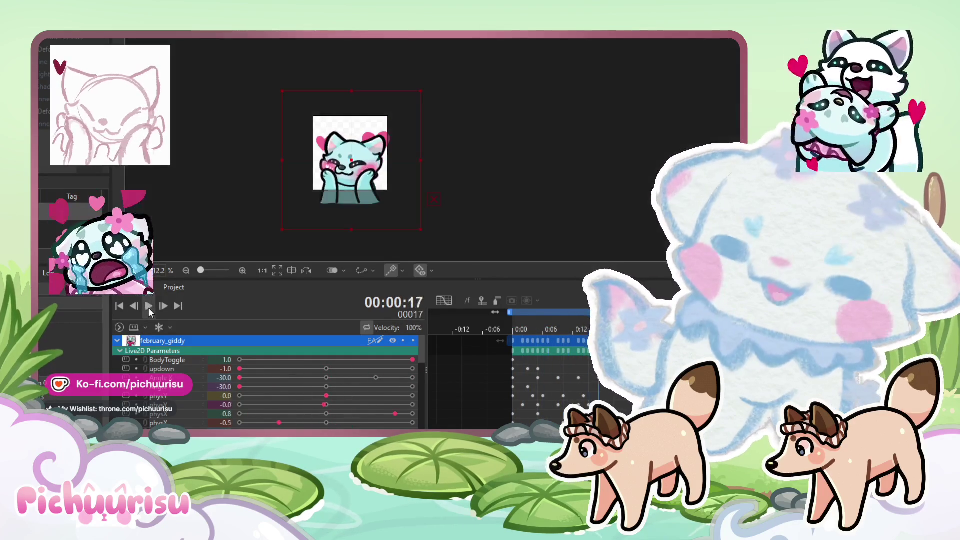
{"action": "scroll", "coordinate": [584, 363], "scroll_direction": "down", "scroll_amount": 3}
{"action": "scroll", "coordinate": [562, 360], "scroll_direction": "up", "scroll_amount": 5}
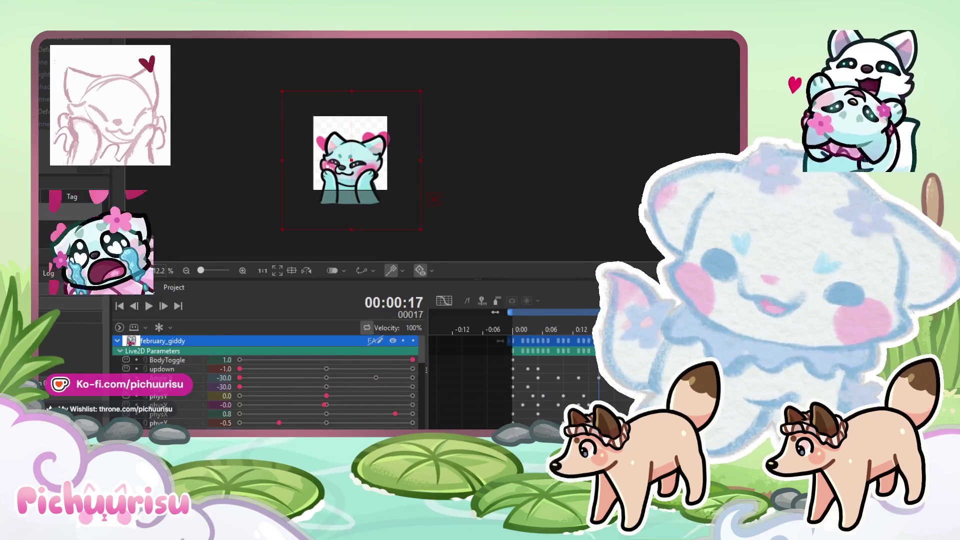
{"action": "left_click", "coordinate": [443, 300]}
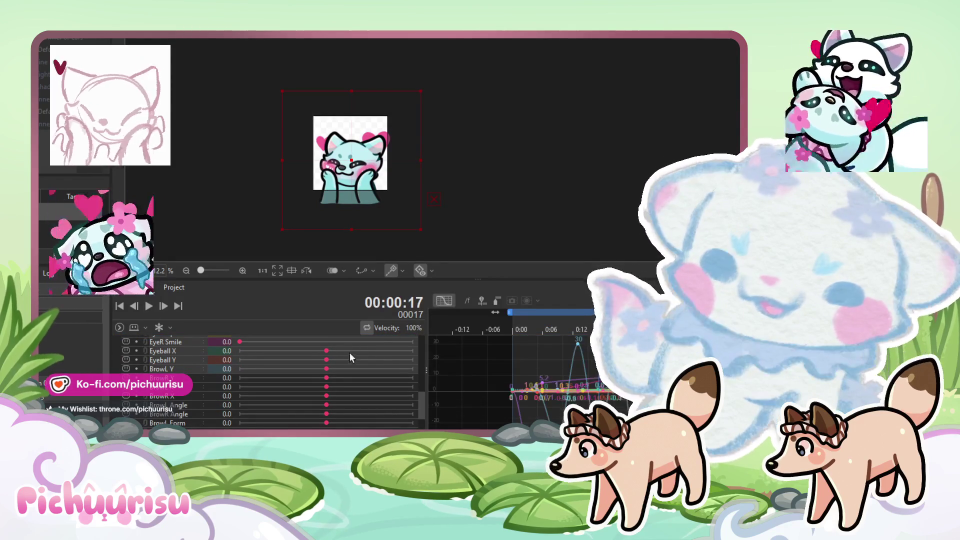
{"action": "scroll", "coordinate": [293, 397], "scroll_direction": "up", "scroll_amount": 5}
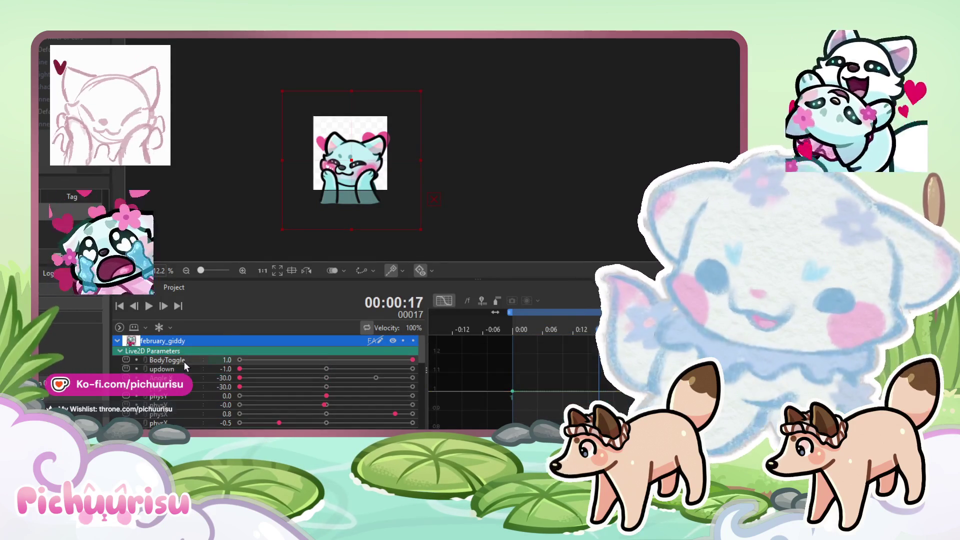
{"action": "left_click", "coordinate": [184, 361]}
{"action": "left_click", "coordinate": [190, 400], "text": "shift"}
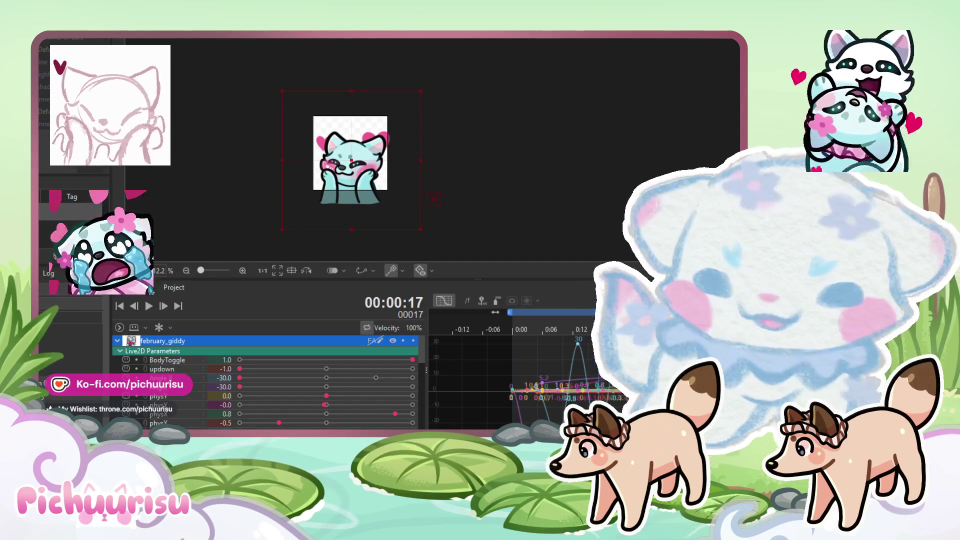
{"action": "left_click", "coordinate": [618, 330]}
{"action": "key", "text": "Left"}
{"action": "key", "text": "Left"}
{"action": "key", "text": "Left"}
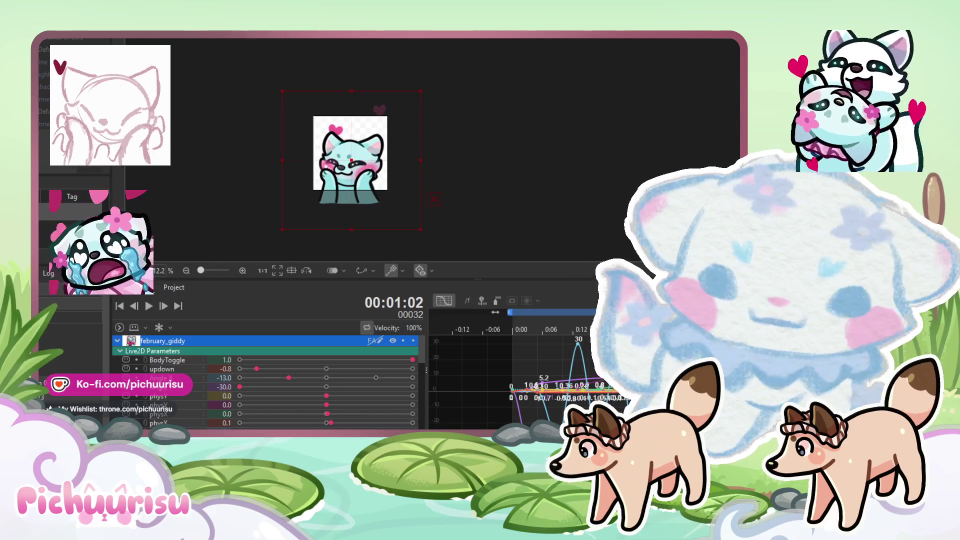
{"action": "left_click", "coordinate": [445, 301]}
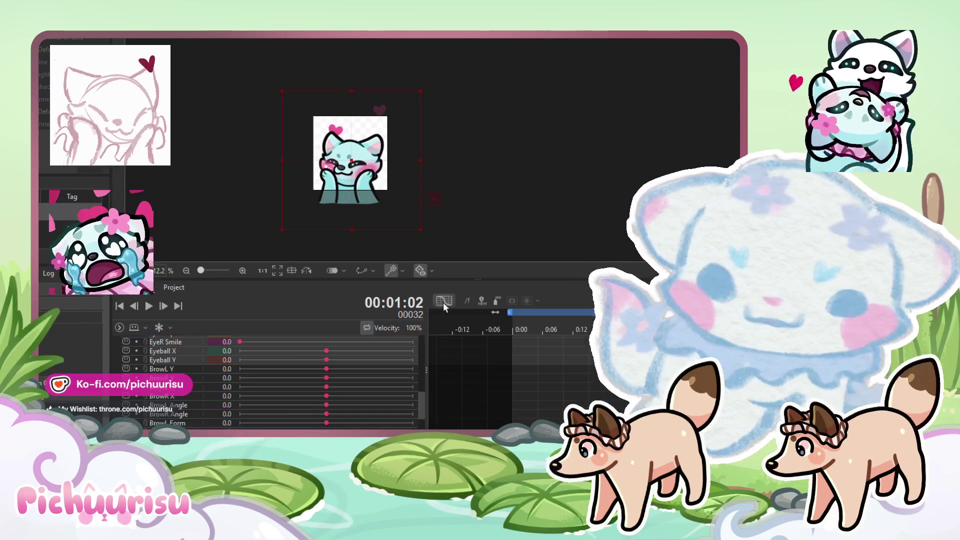
{"action": "left_click", "coordinate": [149, 311]}
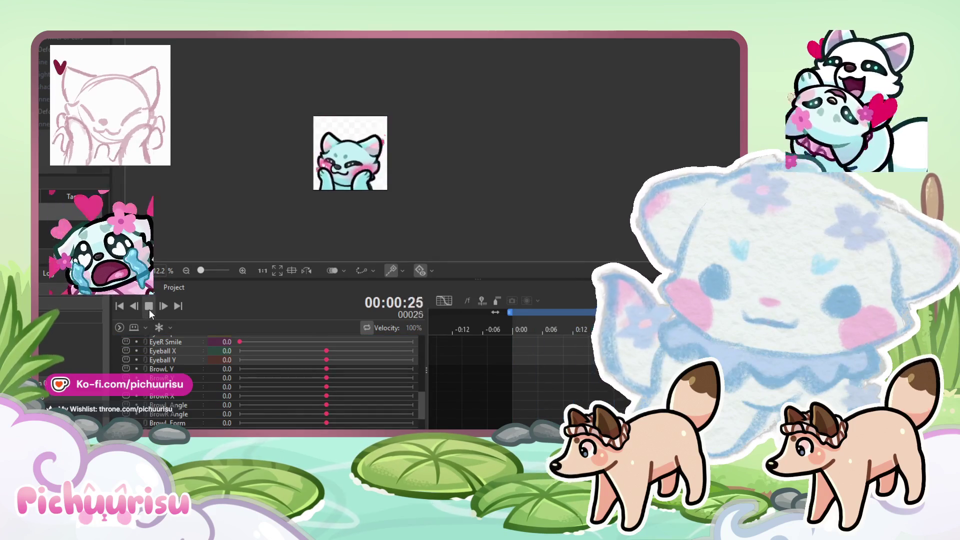
{"action": "left_click", "coordinate": [149, 307]}
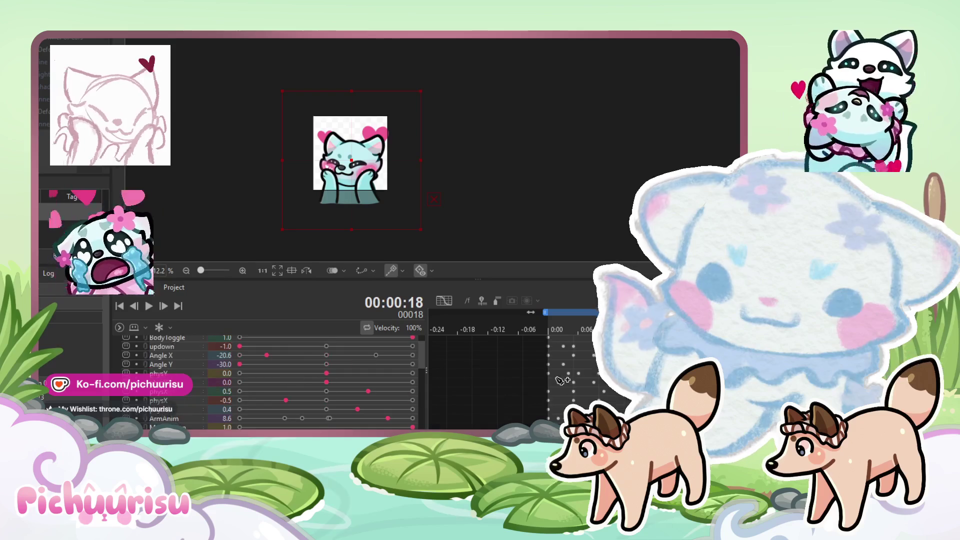
{"action": "left_click", "coordinate": [150, 306]}
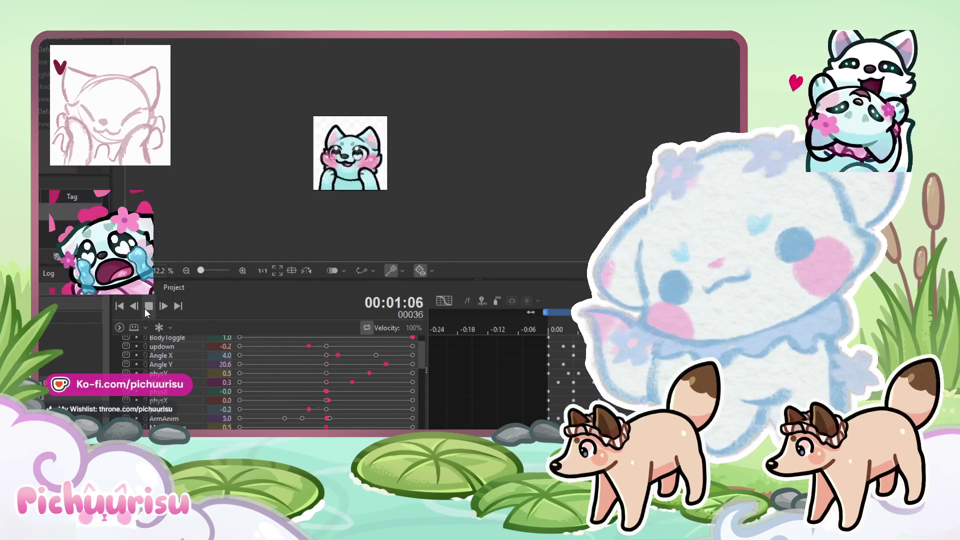
{"action": "left_click", "coordinate": [149, 306]}
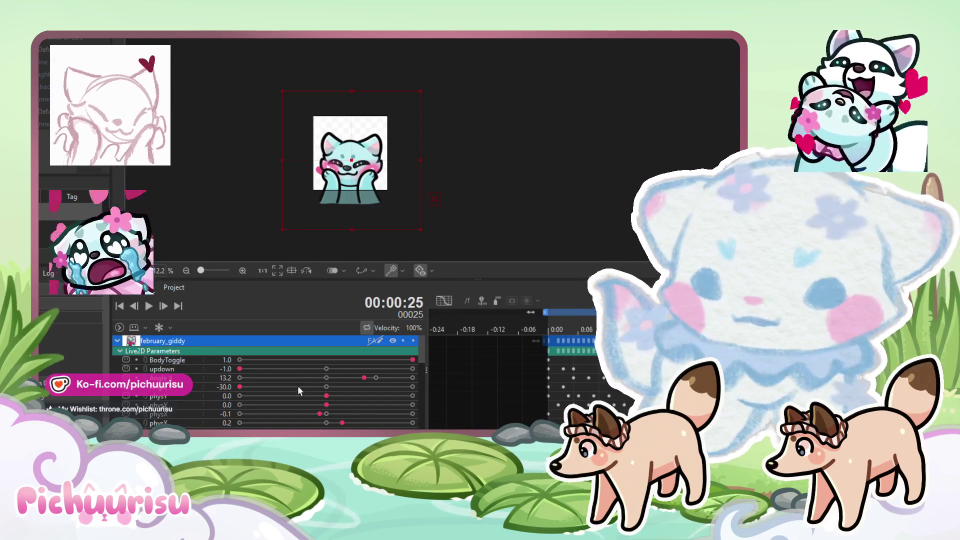
Step: Key Angle X at -14.0 on frame 33 and 6.0 on frame 34, then play the preview
{"action": "left_click", "coordinate": [286, 378]}
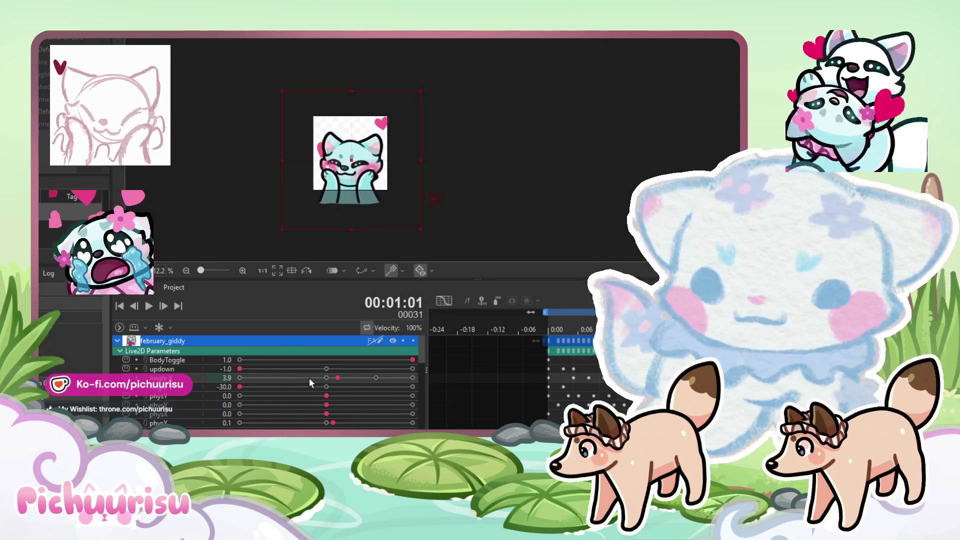
{"action": "key", "text": "Right"}
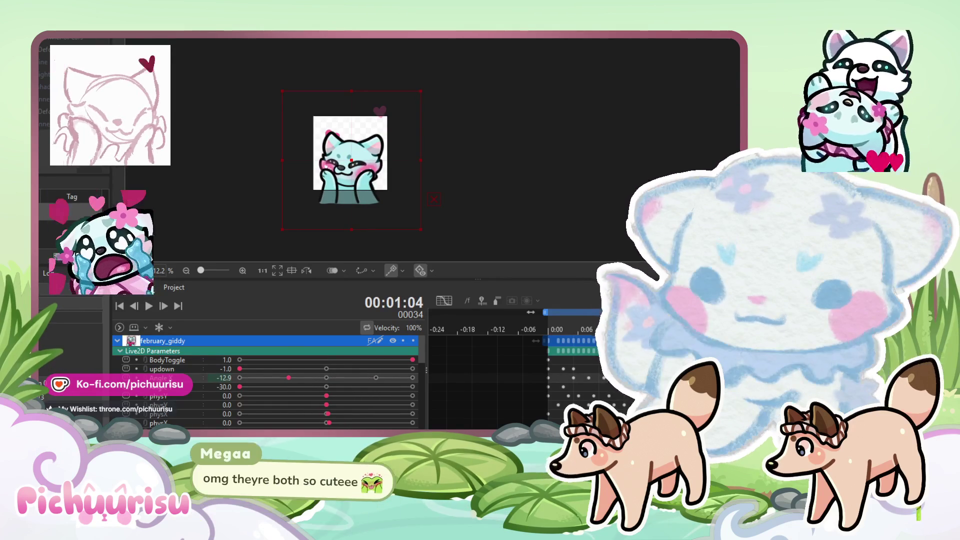
{"action": "left_click", "coordinate": [344, 380]}
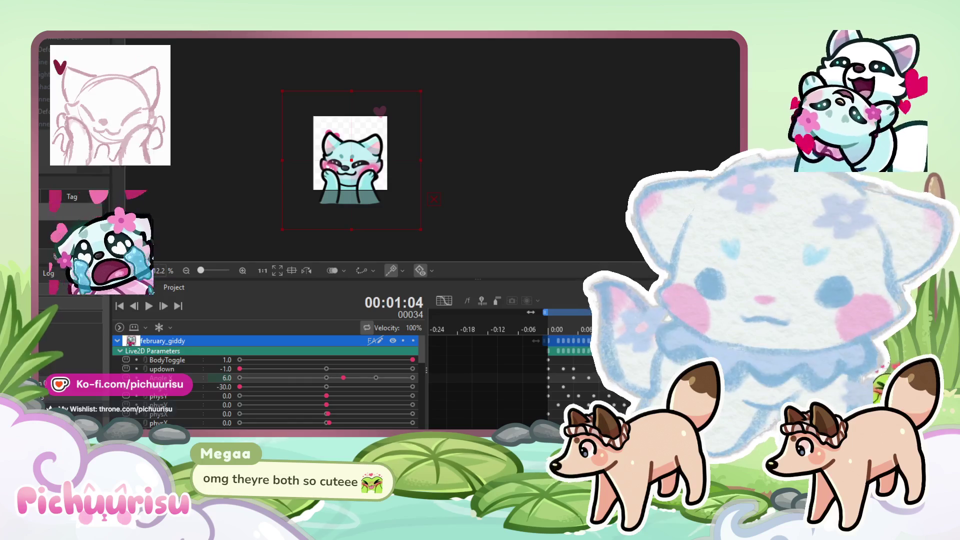
{"action": "key", "text": "Right"}
{"action": "key", "text": "Right"}
{"action": "key", "text": "Right"}
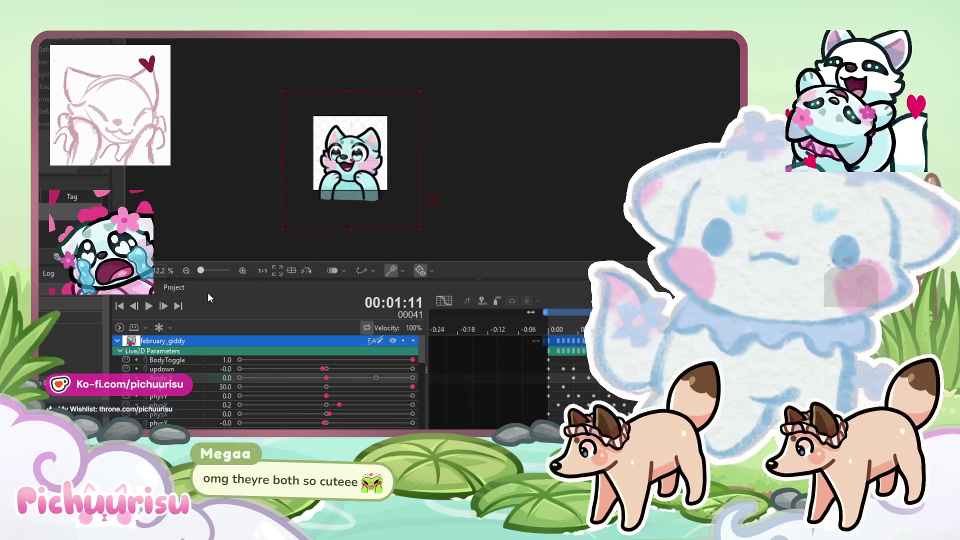
{"action": "left_click", "coordinate": [149, 306]}
{"action": "scroll", "coordinate": [329, 197], "scroll_direction": "up", "scroll_amount": 3}
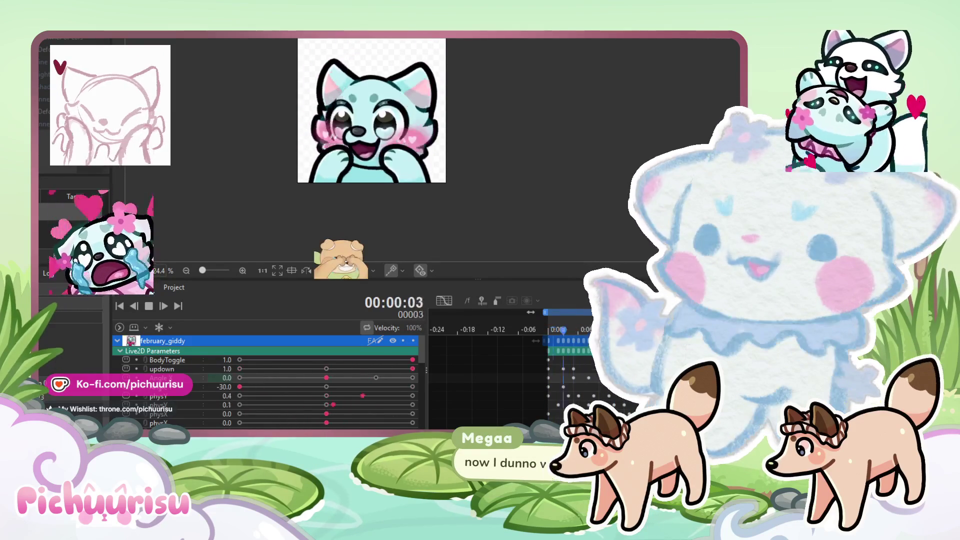
Step: Duplicate the february_giddy track and show only the copy in the preview
{"action": "scroll", "coordinate": [267, 88], "scroll_direction": "up", "scroll_amount": 3}
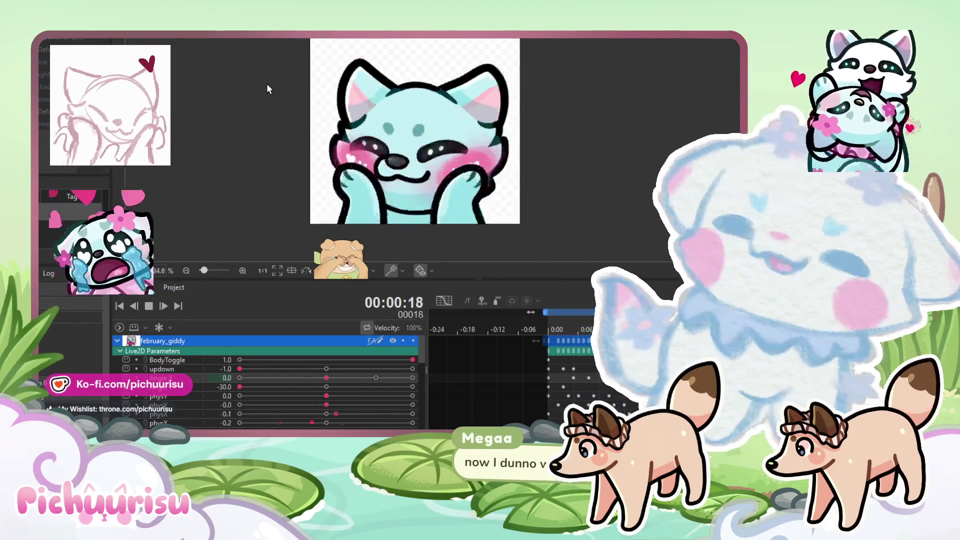
{"action": "key", "text": "ctrl+d"}
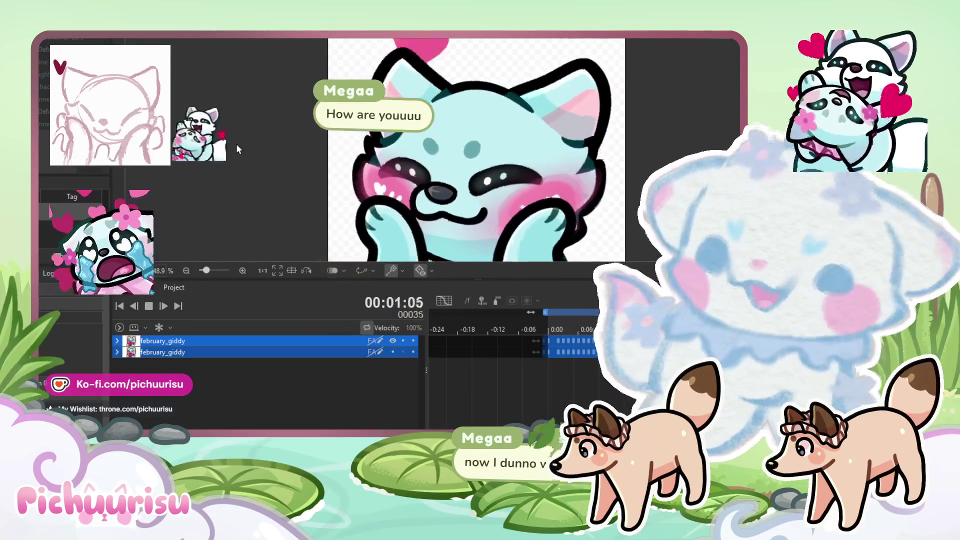
{"action": "scroll", "coordinate": [321, 140], "scroll_direction": "down", "scroll_amount": 3}
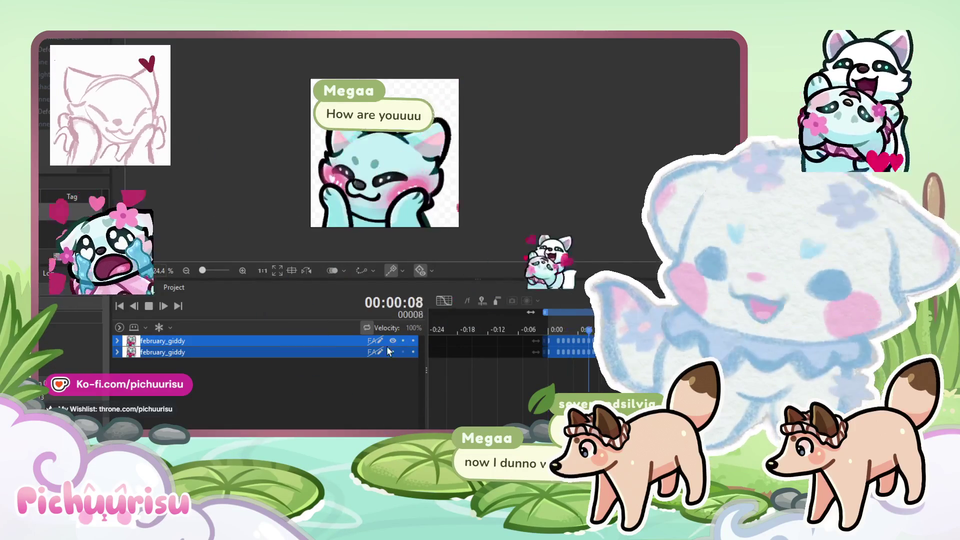
{"action": "left_click", "coordinate": [393, 341]}
{"action": "left_click", "coordinate": [391, 353]}
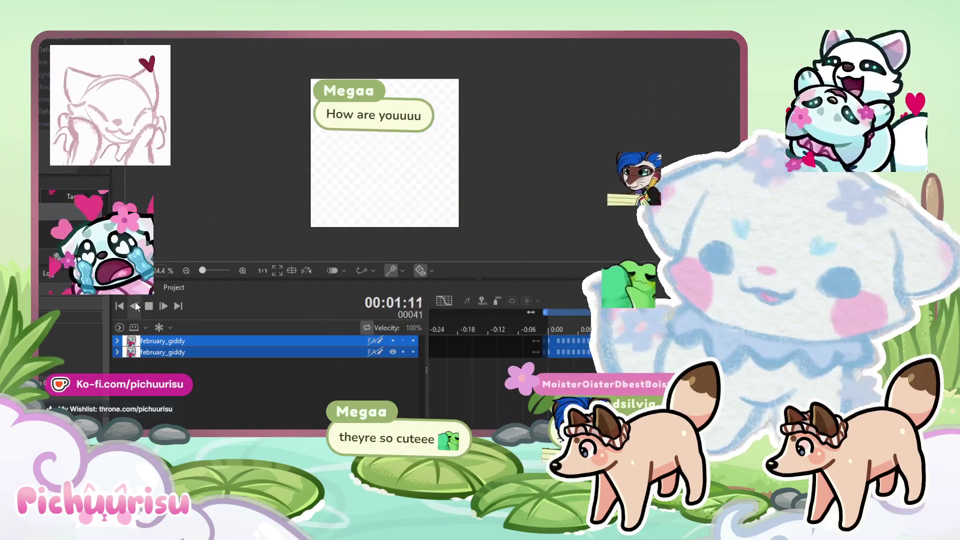
Step: Replay the emote with the copy, switch back to the original track, and expand its parameters
{"action": "key", "text": "space"}
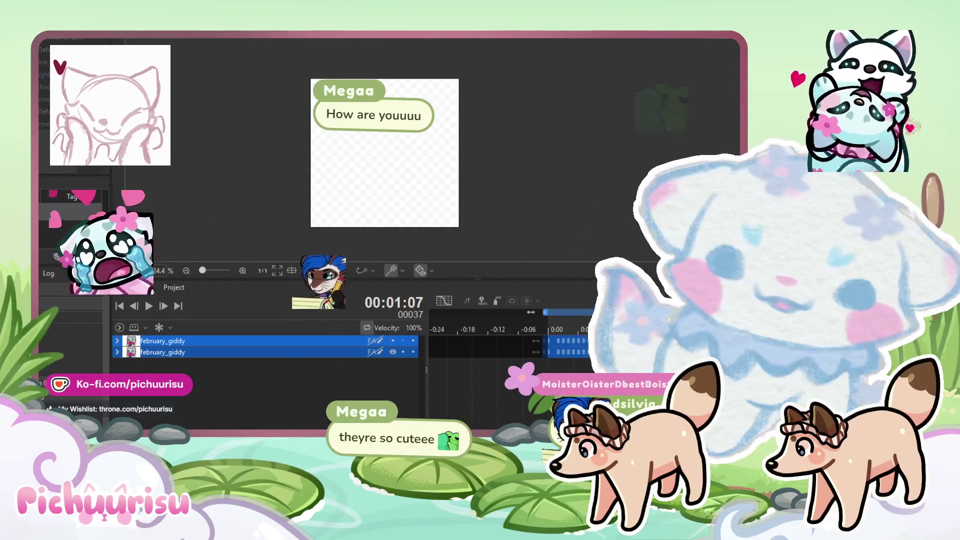
{"action": "key", "text": "space"}
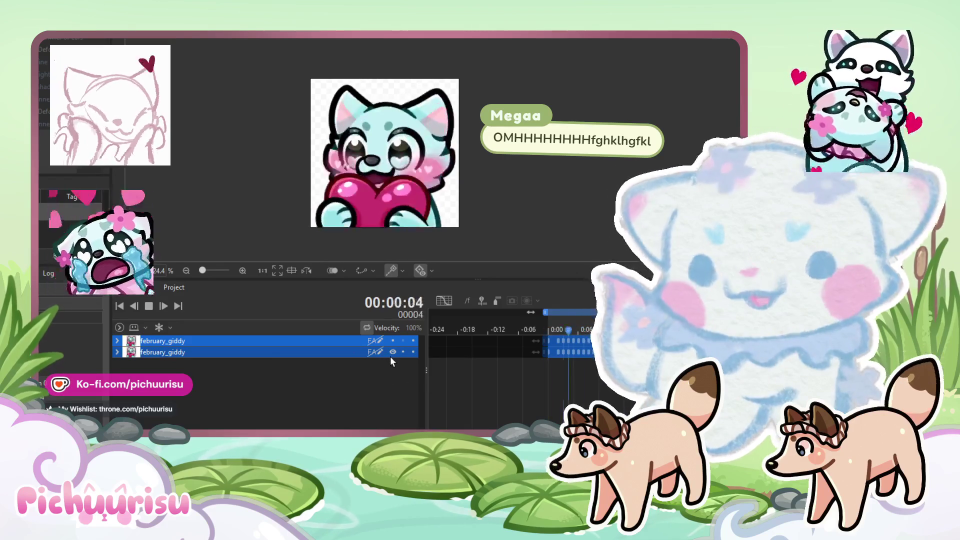
{"action": "left_click", "coordinate": [393, 352]}
{"action": "left_click", "coordinate": [393, 341]}
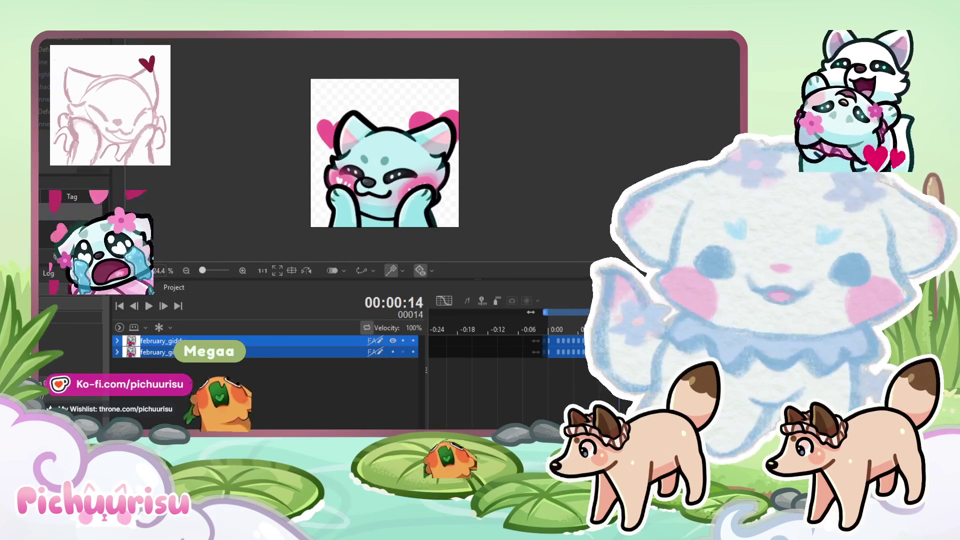
{"action": "key", "text": "space"}
{"action": "key", "text": "space"}
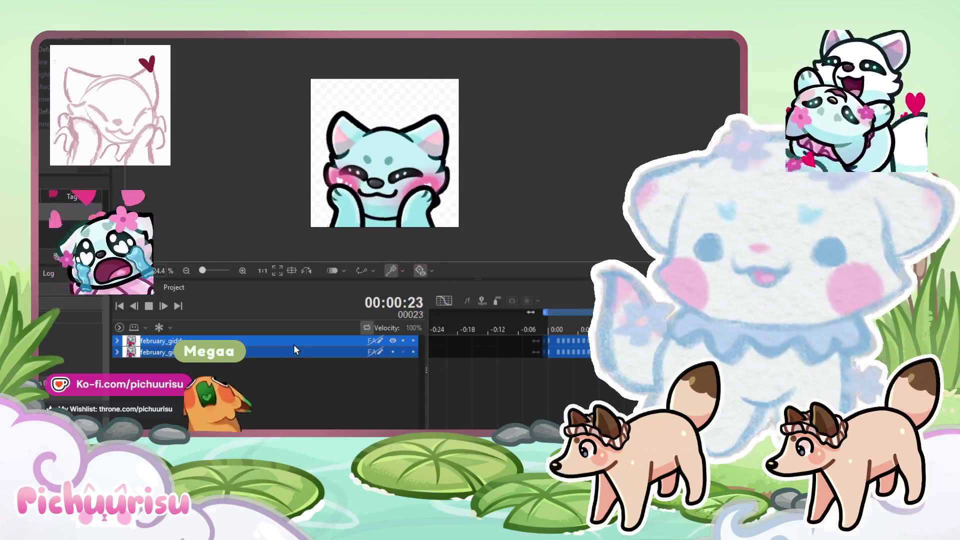
{"action": "left_click", "coordinate": [117, 340]}
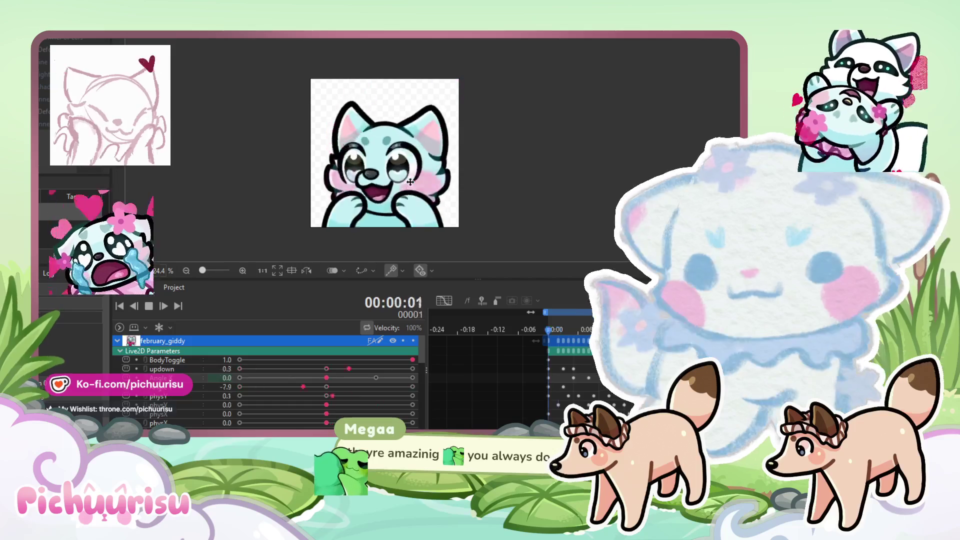
{"action": "left_click", "coordinate": [148, 306]}
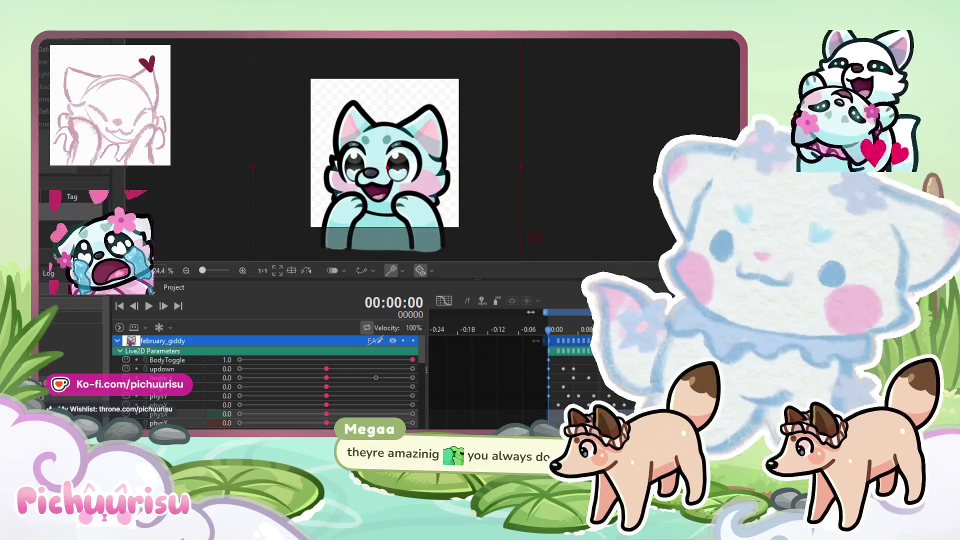
{"action": "mouse_move", "coordinate": [100, 43]}
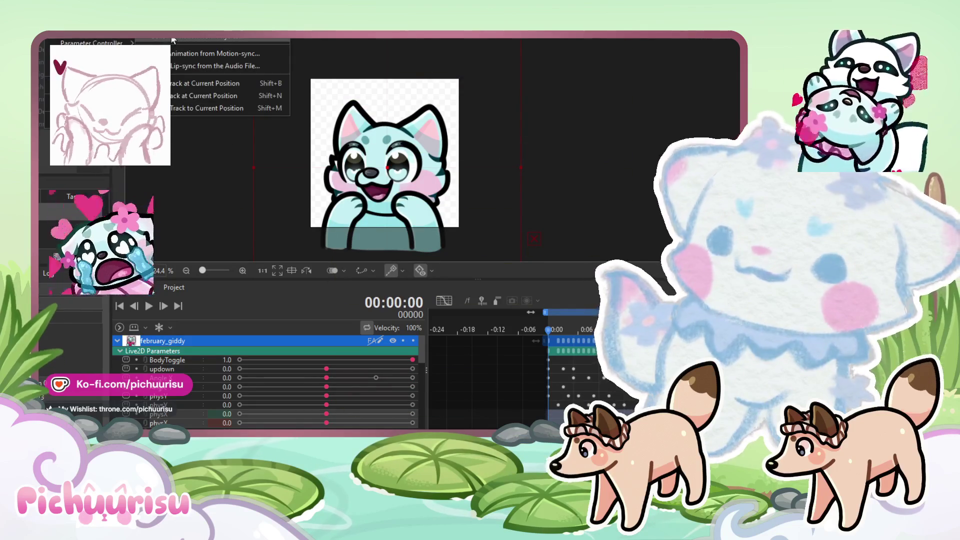
{"action": "left_click", "coordinate": [371, 143]}
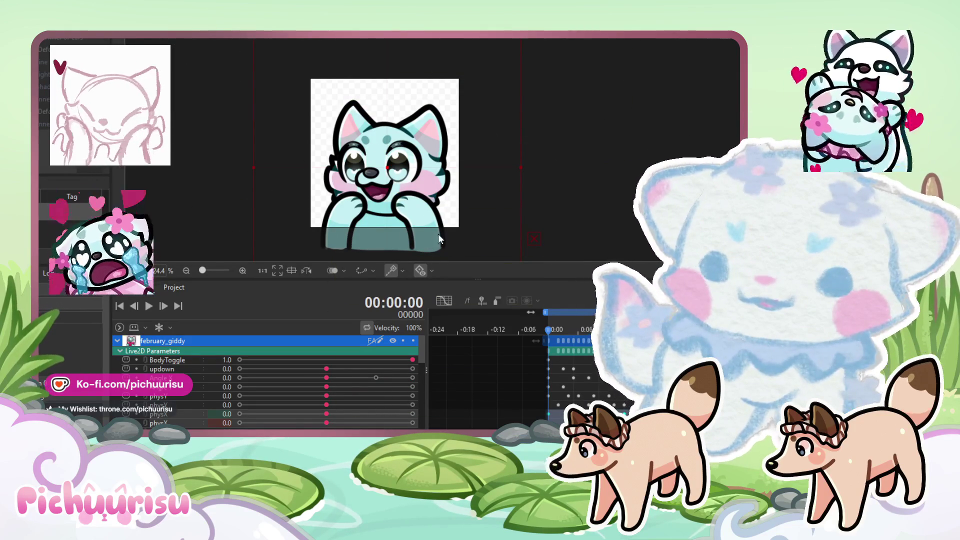
{"action": "left_click", "coordinate": [150, 306]}
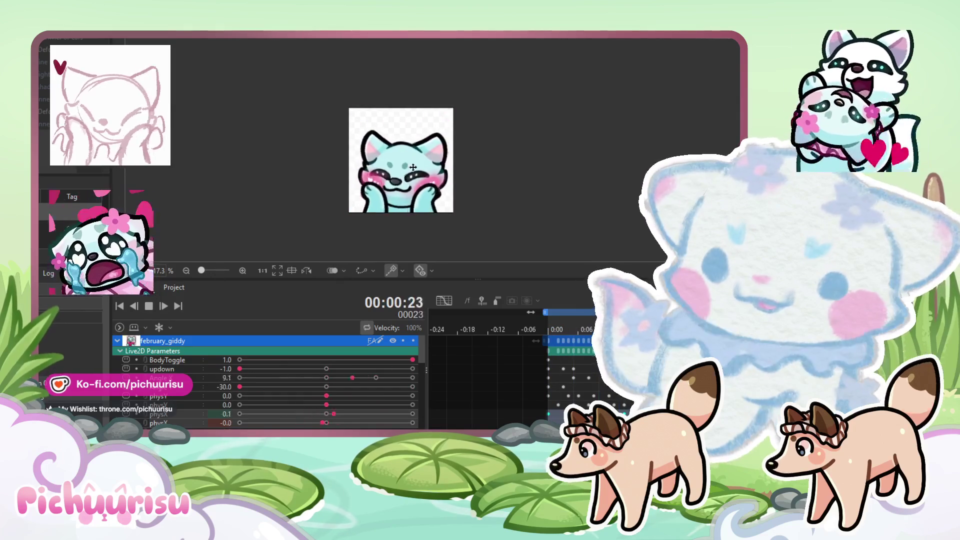
{"action": "key", "text": "space"}
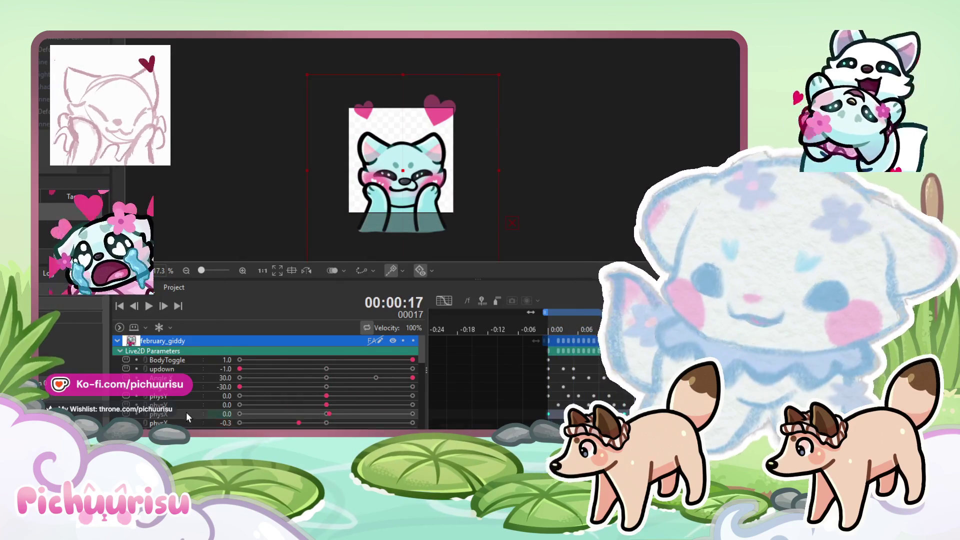
{"action": "scroll", "coordinate": [186, 412], "scroll_direction": "down", "scroll_amount": 3}
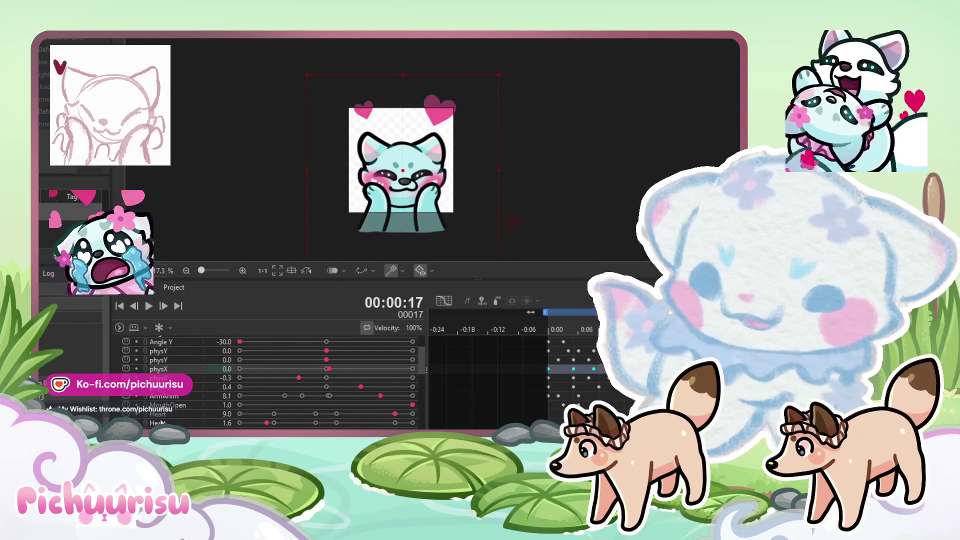
{"action": "left_click", "coordinate": [159, 416]}
{"action": "scroll", "coordinate": [159, 416], "scroll_direction": "down", "scroll_amount": 2}
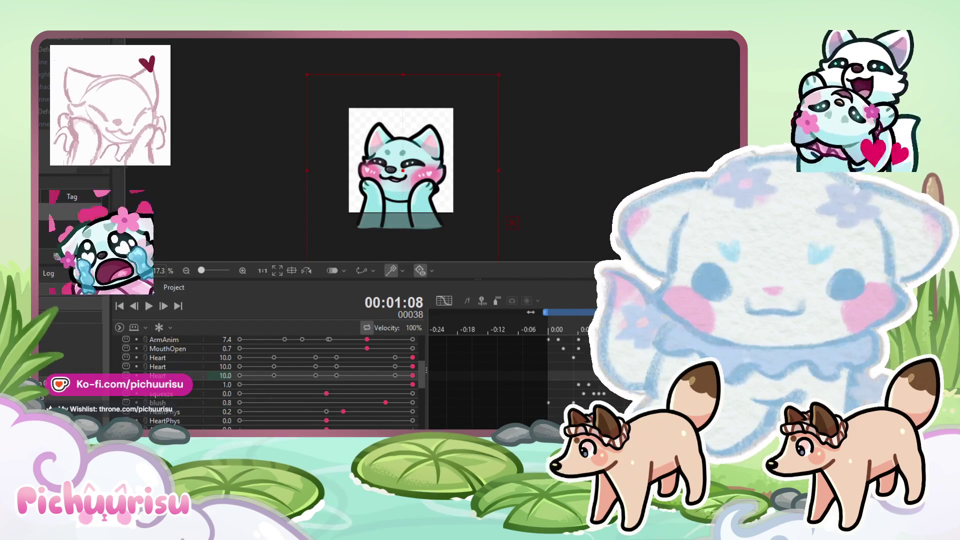
{"action": "left_click", "coordinate": [149, 308]}
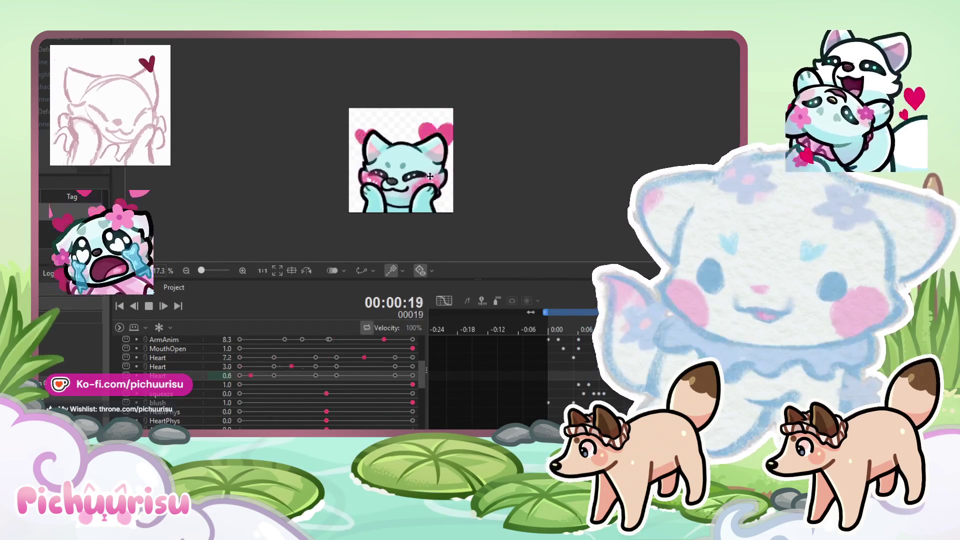
{"action": "scroll", "coordinate": [415, 125], "scroll_direction": "up", "scroll_amount": 2}
{"action": "scroll", "coordinate": [414, 125], "scroll_direction": "down", "scroll_amount": 4}
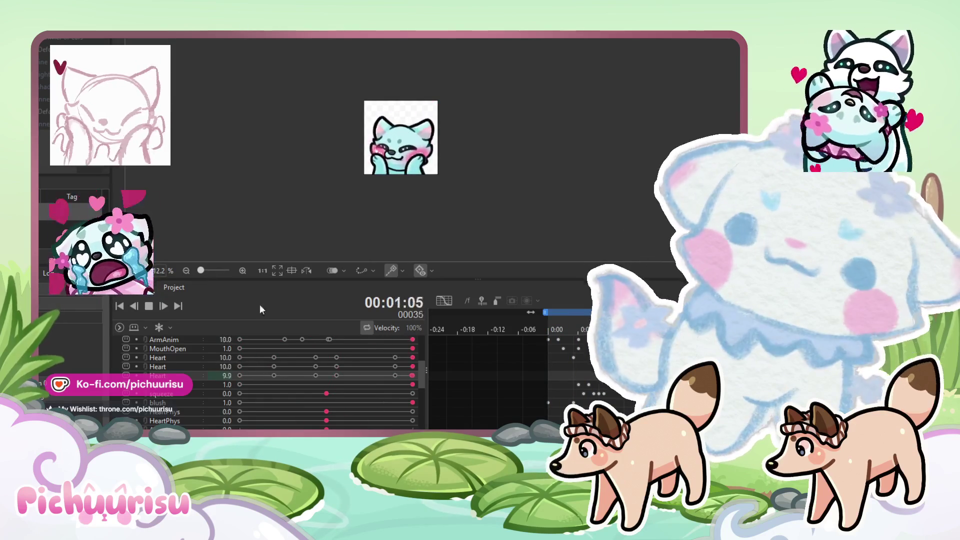
{"action": "key", "text": "space"}
{"action": "key", "text": "space"}
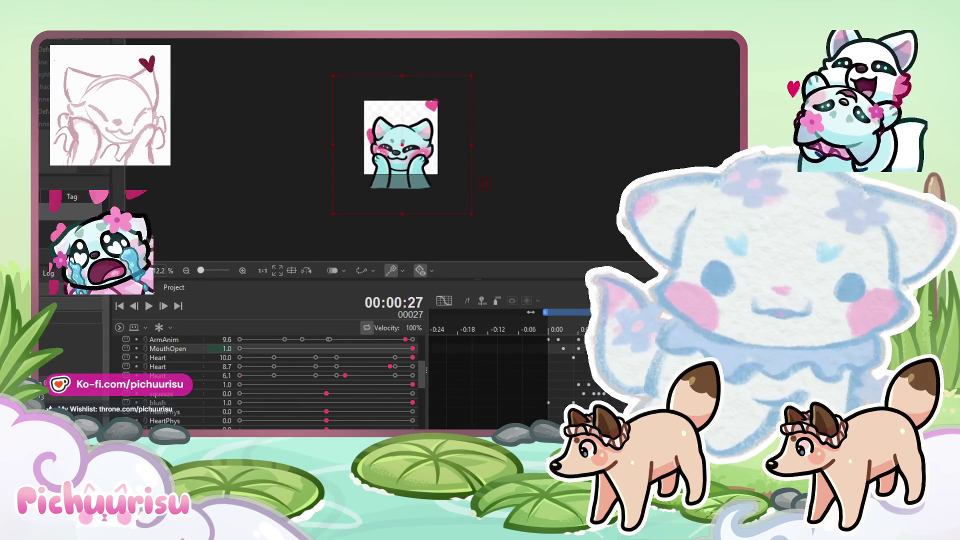
{"action": "key", "text": "space"}
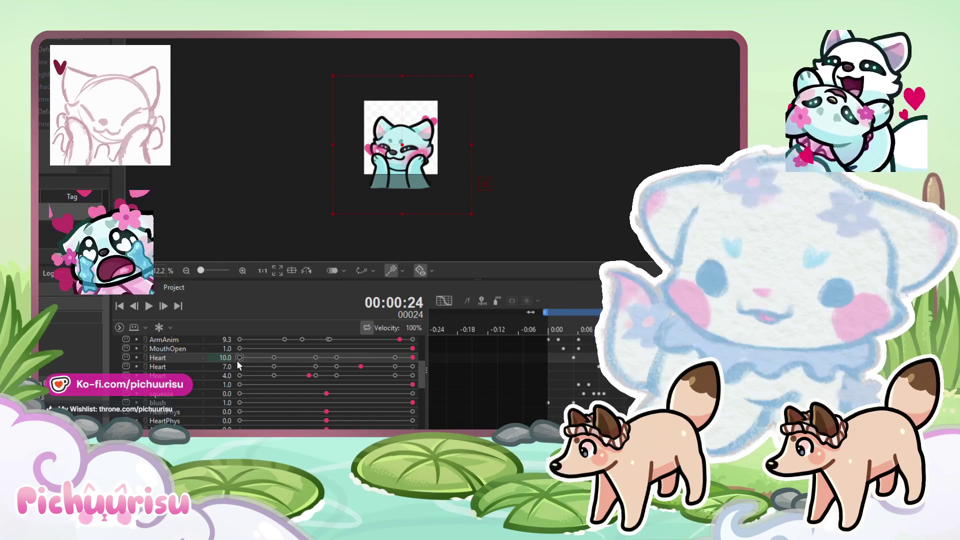
{"action": "key", "text": "space"}
{"action": "key", "text": "space"}
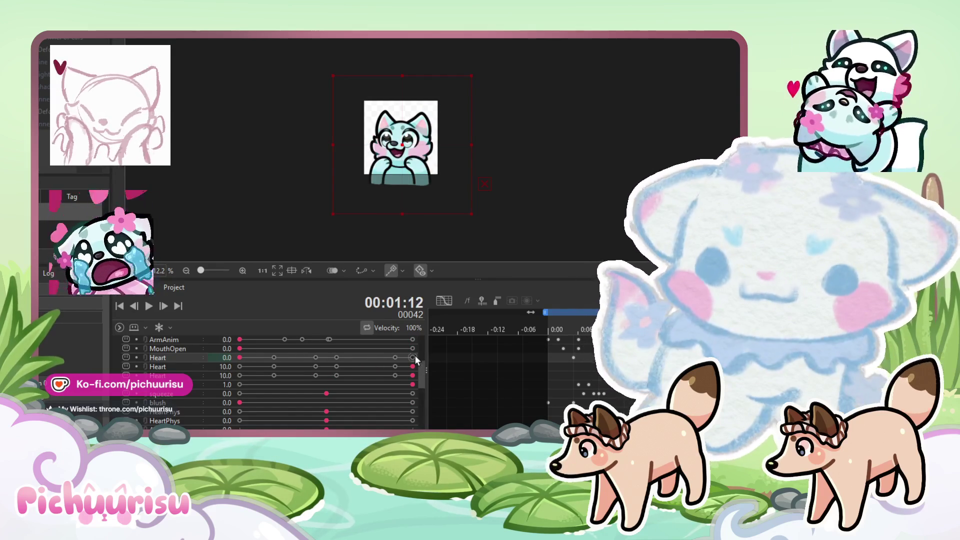
{"action": "left_click", "coordinate": [149, 306]}
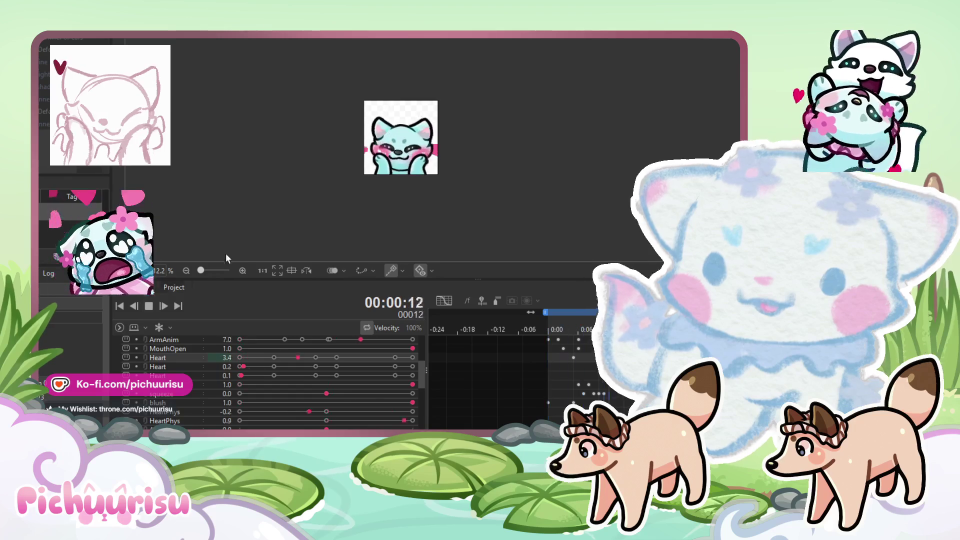
{"action": "scroll", "coordinate": [432, 135], "scroll_direction": "up", "scroll_amount": 2}
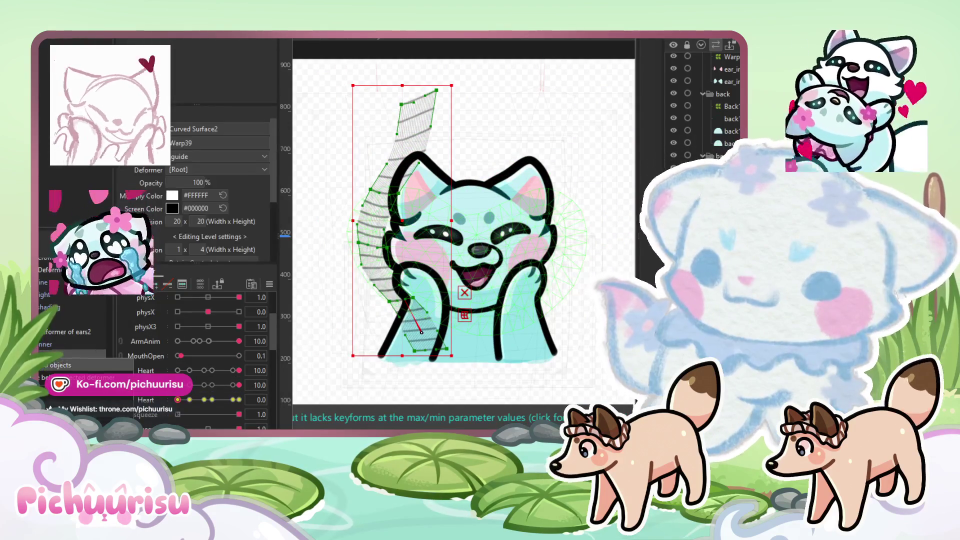
Step: Shift the Warp40 guide strip right across the face and pull it into a vertical path
{"action": "scroll", "coordinate": [406, 244], "scroll_direction": "down", "scroll_amount": 2}
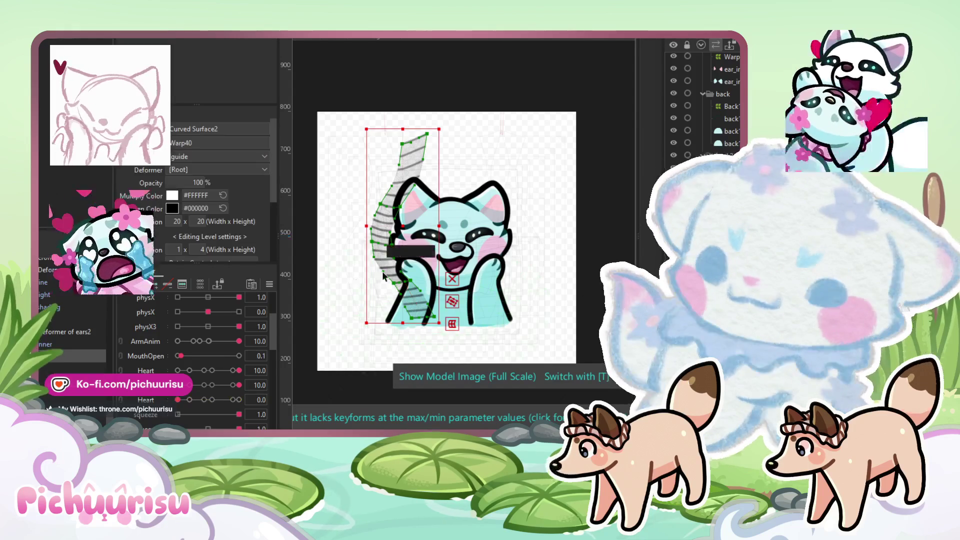
{"action": "left_click_drag", "start_coordinate": [406, 230], "coordinate": [491, 214]}
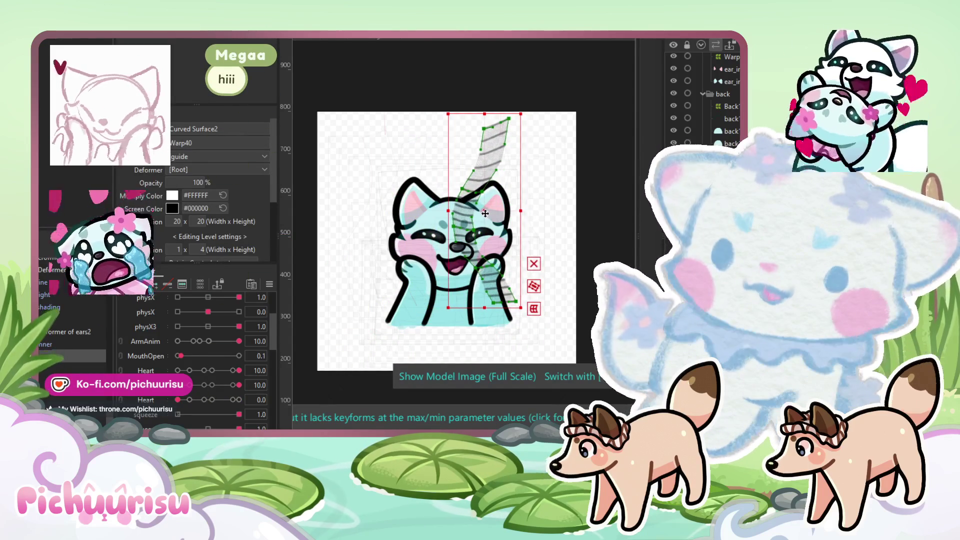
{"action": "scroll", "coordinate": [482, 271], "scroll_direction": "up", "scroll_amount": 2}
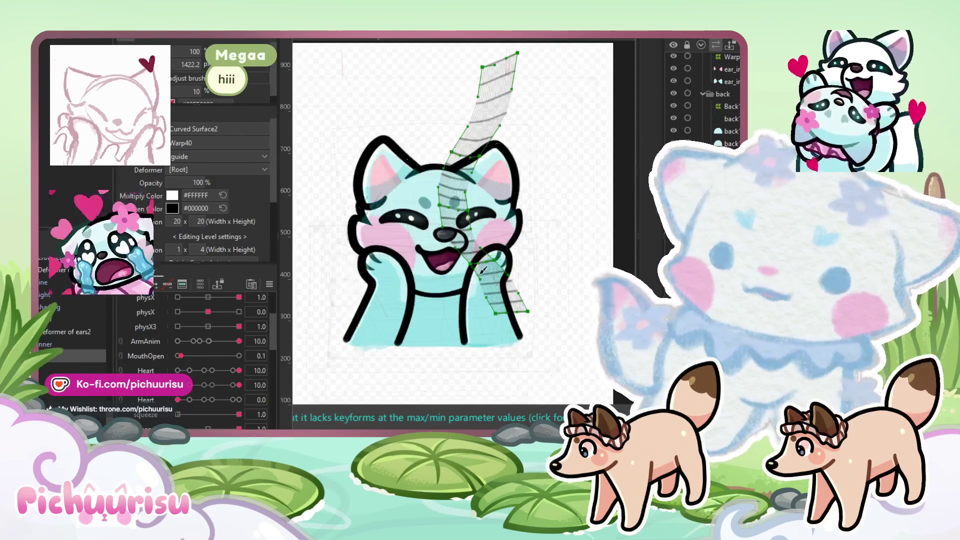
{"action": "mouse_move", "coordinate": [452, 203]}
{"action": "left_mouse_down"}
{"action": "mouse_move", "coordinate": [496, 200]}
{"action": "mouse_move", "coordinate": [563, 339]}
{"action": "left_mouse_up"}
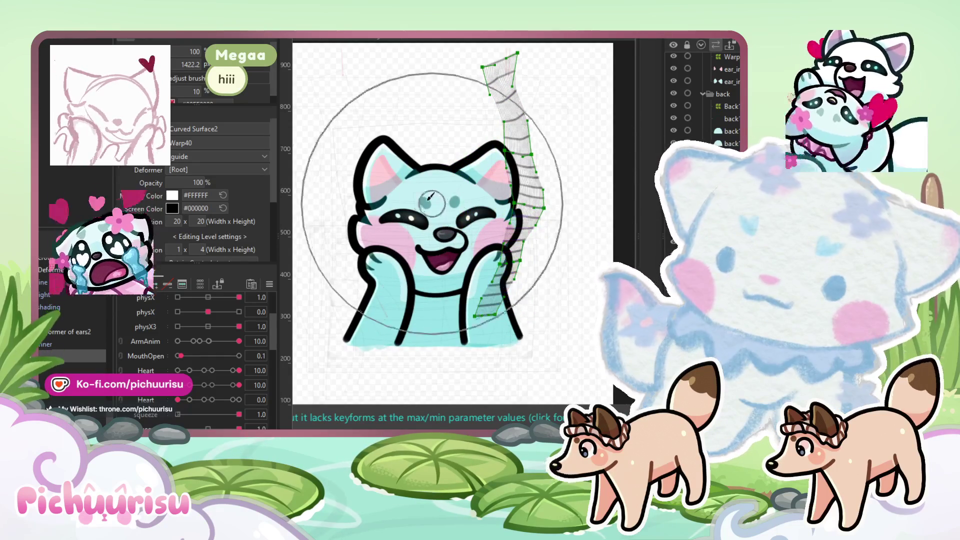
Step: Refine the strip into a smooth wavy curve, then play the animation to preview the hearts
{"action": "left_click_drag", "start_coordinate": [429, 190], "coordinate": [310, 254]}
{"action": "left_click_drag", "start_coordinate": [406, 207], "coordinate": [414, 203]}
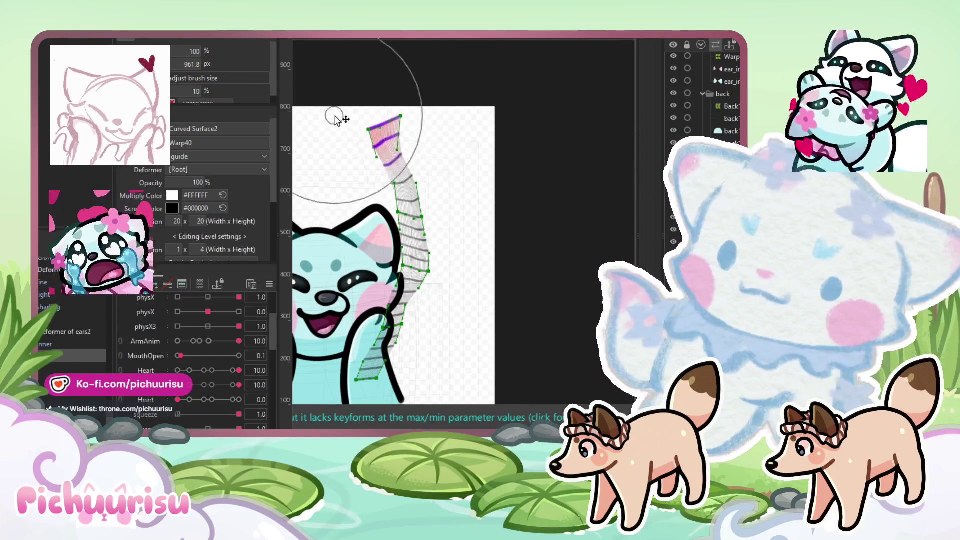
{"action": "mouse_move", "coordinate": [390, 246]}
{"action": "left_mouse_down"}
{"action": "mouse_move", "coordinate": [411, 191]}
{"action": "mouse_move", "coordinate": [435, 189]}
{"action": "mouse_move", "coordinate": [430, 197]}
{"action": "left_mouse_up"}
{"action": "mouse_move", "coordinate": [435, 245]}
{"action": "left_mouse_down"}
{"action": "mouse_move", "coordinate": [412, 257]}
{"action": "mouse_move", "coordinate": [437, 264]}
{"action": "mouse_move", "coordinate": [420, 254]}
{"action": "mouse_move", "coordinate": [441, 260]}
{"action": "mouse_move", "coordinate": [425, 245]}
{"action": "left_mouse_up"}
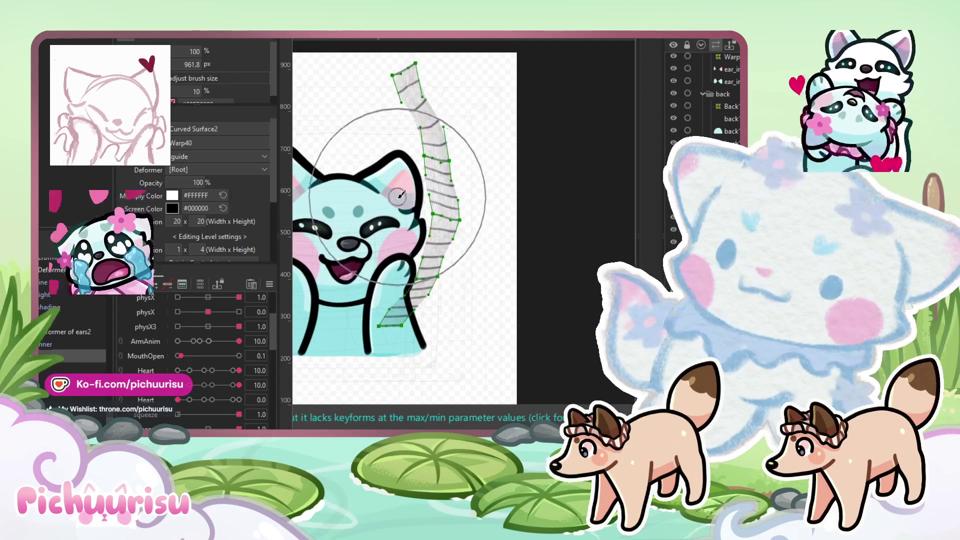
{"action": "mouse_move", "coordinate": [508, 210]}
{"action": "left_mouse_down"}
{"action": "mouse_move", "coordinate": [515, 217]}
{"action": "mouse_move", "coordinate": [466, 324]}
{"action": "left_mouse_up"}
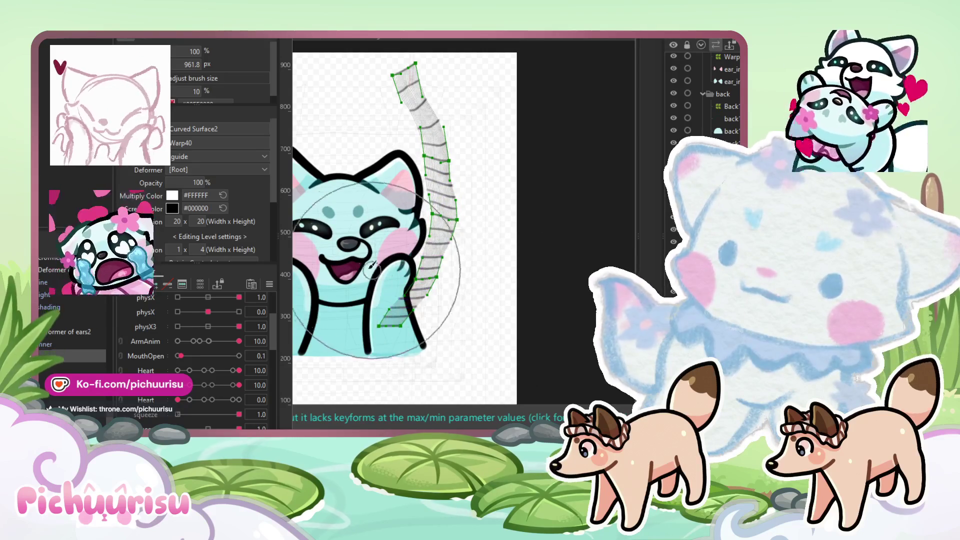
{"action": "left_click_drag", "start_coordinate": [371, 268], "coordinate": [360, 258]}
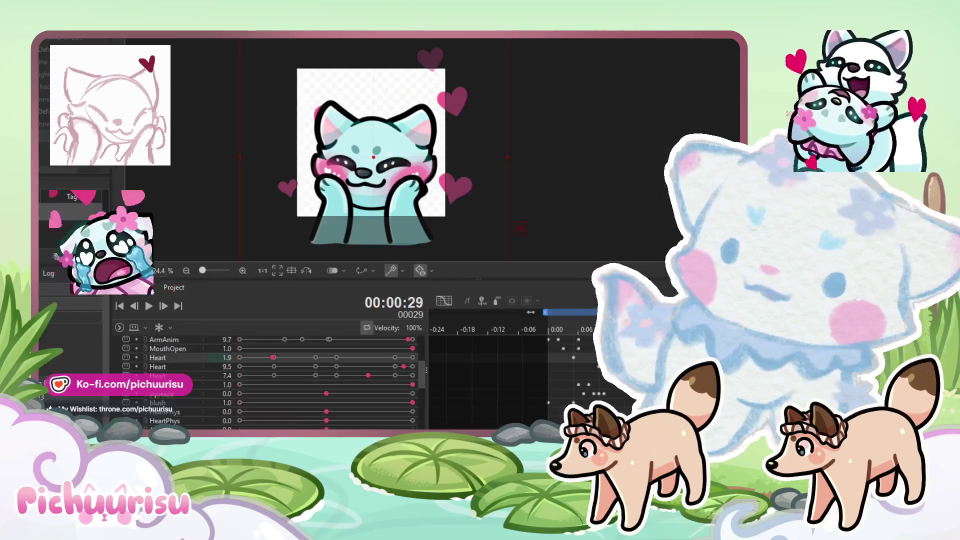
{"action": "left_click", "coordinate": [148, 308]}
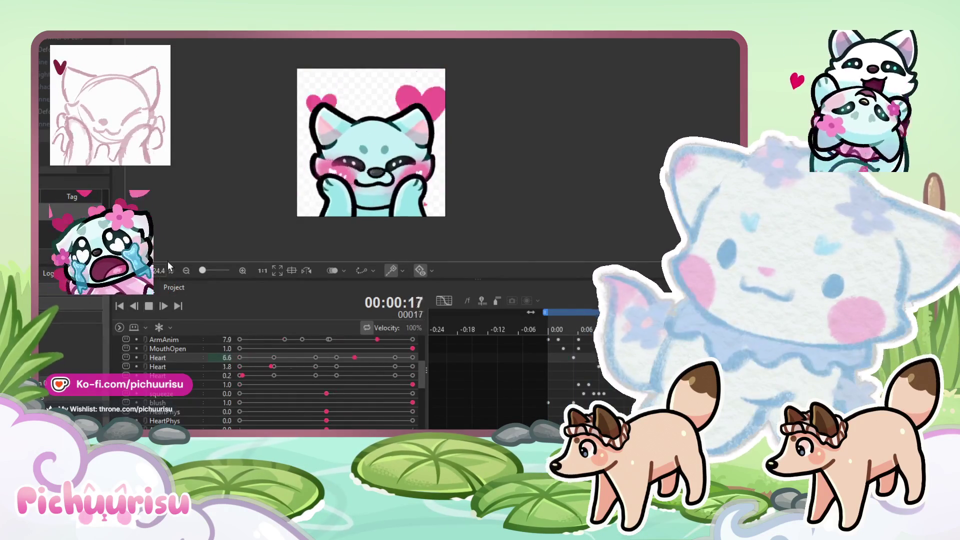
Step: Zoom the canvas in and out while the floating-hearts animation plays
{"action": "scroll", "coordinate": [421, 150], "scroll_direction": "down", "scroll_amount": 2}
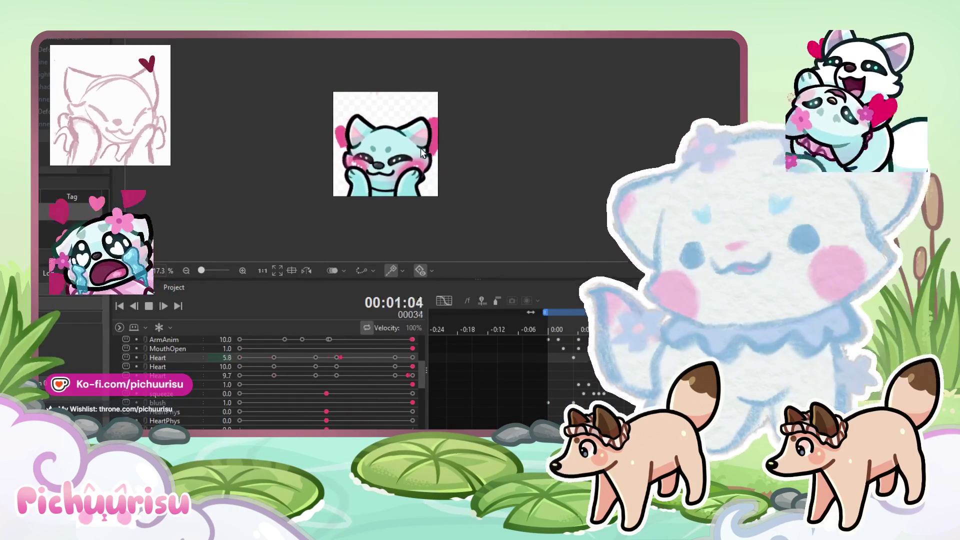
{"action": "scroll", "coordinate": [422, 152], "scroll_direction": "up", "scroll_amount": 2}
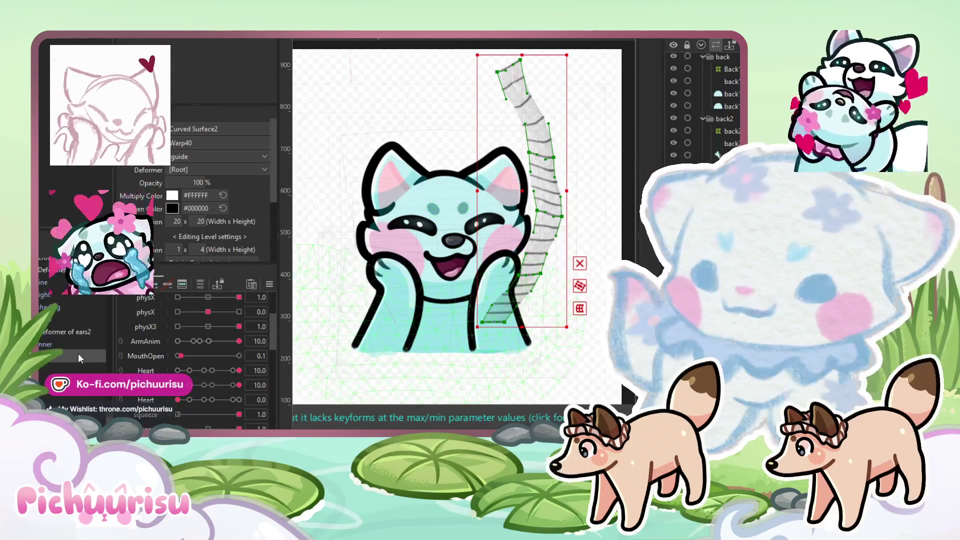
Step: Raise the third Heart parameter to 9.3 and select the left heart, right strip and top-right heart
{"action": "left_click_drag", "start_coordinate": [178, 400], "coordinate": [234, 400]}
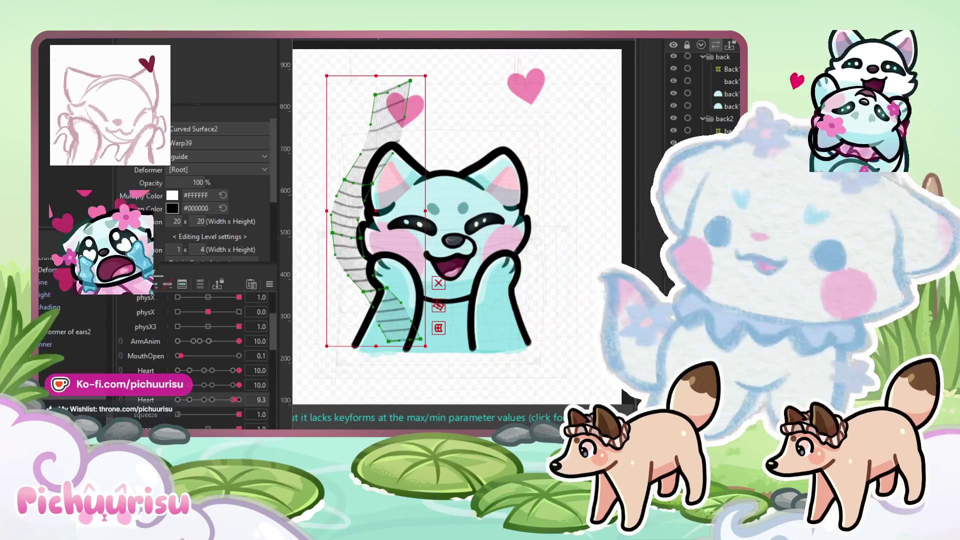
{"action": "left_click", "coordinate": [405, 106]}
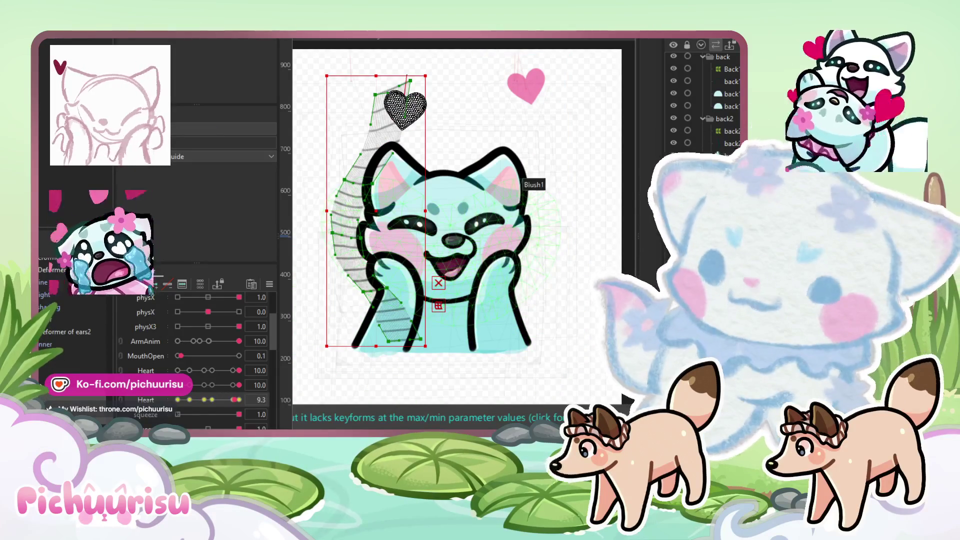
{"action": "left_click", "coordinate": [500, 130]}
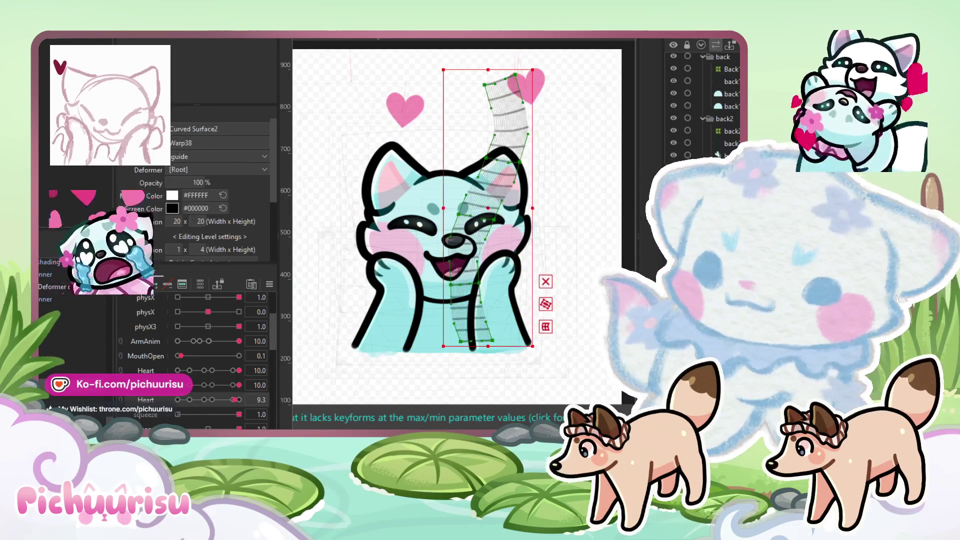
{"action": "left_click", "coordinate": [516, 77]}
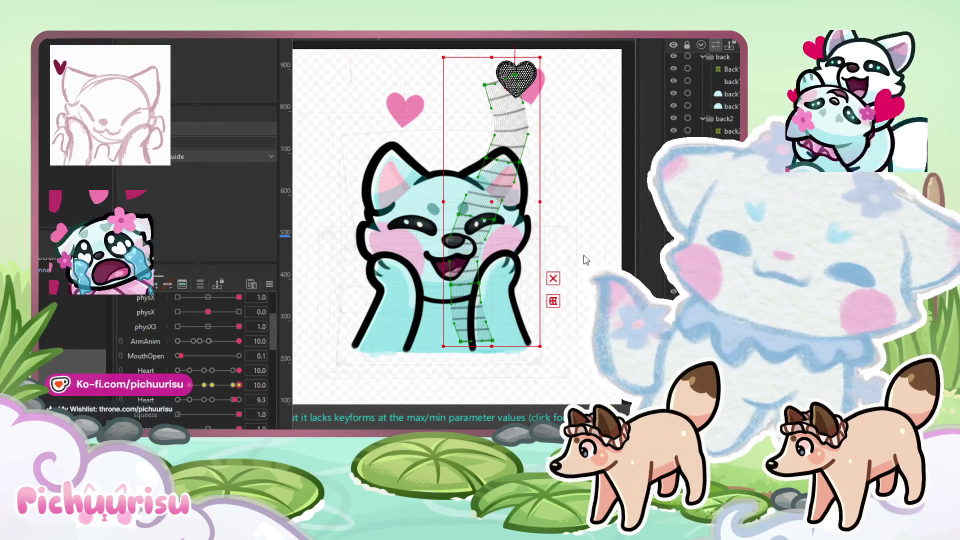
Step: Toggle the full-scale model image, glance at the form commands, then select the left guide strip
{"action": "key", "text": "ctrl+shift+m"}
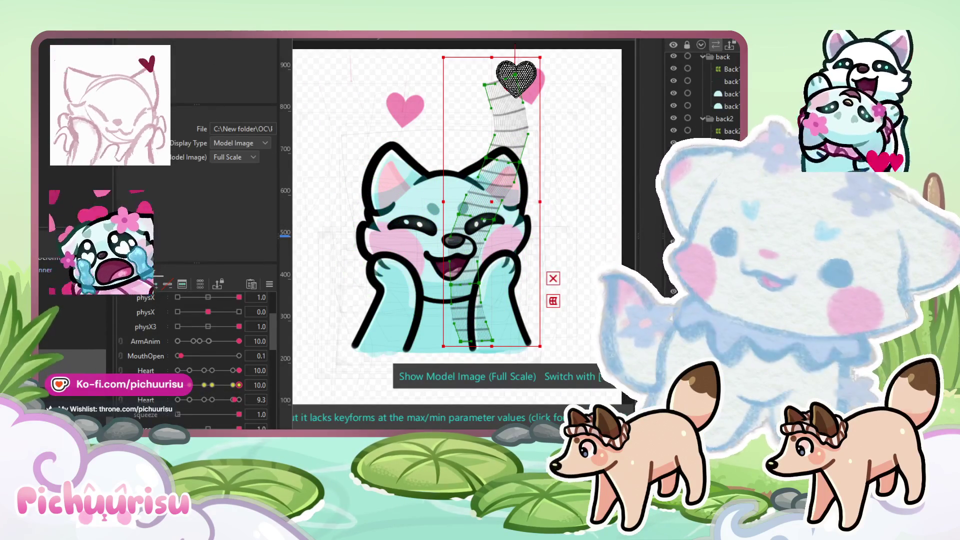
{"action": "left_click", "coordinate": [55, 37]}
{"action": "mouse_move", "coordinate": [90, 80]}
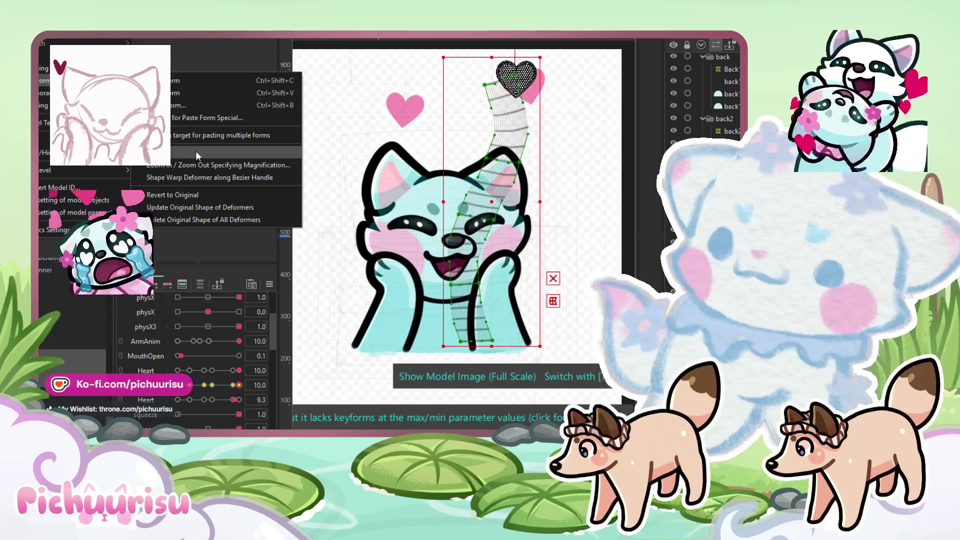
{"action": "left_click", "coordinate": [194, 152]}
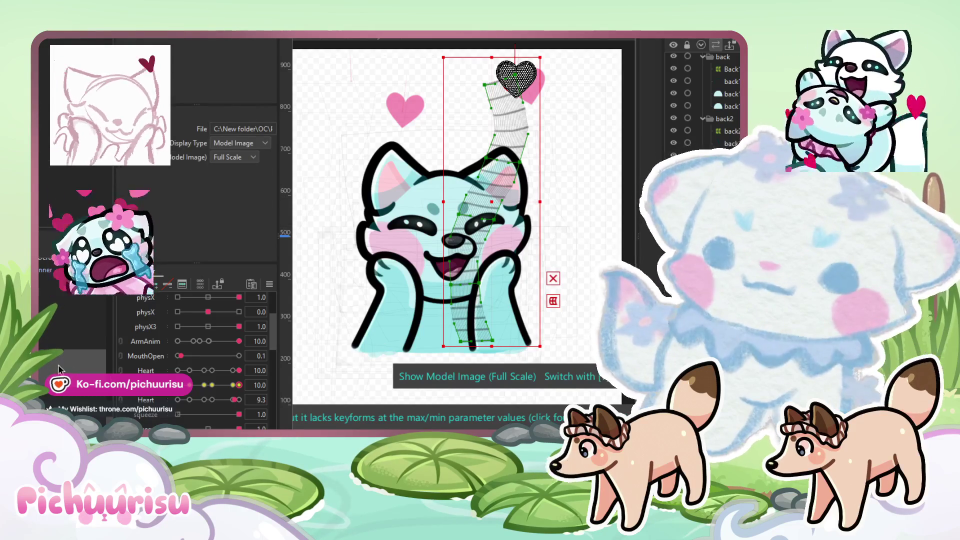
{"action": "left_click", "coordinate": [392, 227]}
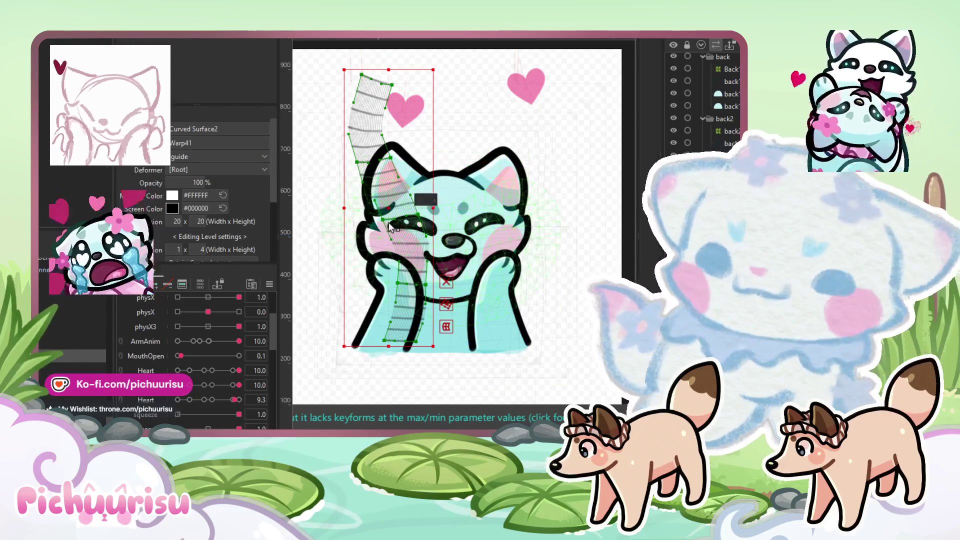
Step: Move the left guide strip right over the face and enlarge the left heart to about 186%
{"action": "left_click_drag", "start_coordinate": [392, 228], "coordinate": [442, 227]}
{"action": "mouse_move", "coordinate": [240, 384]}
{"action": "left_mouse_down"}
{"action": "mouse_move", "coordinate": [179, 385]}
{"action": "mouse_move", "coordinate": [233, 385]}
{"action": "left_mouse_up"}
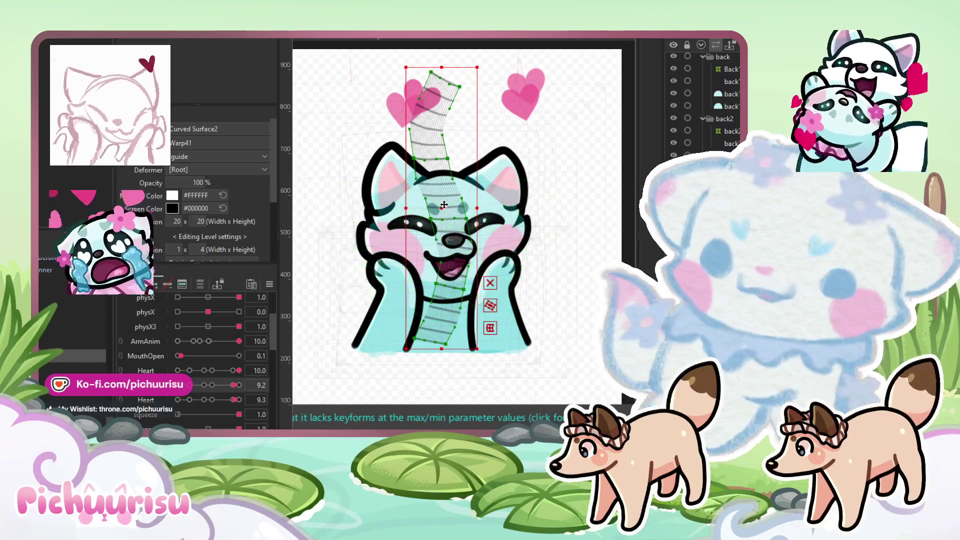
{"action": "left_click", "coordinate": [421, 100]}
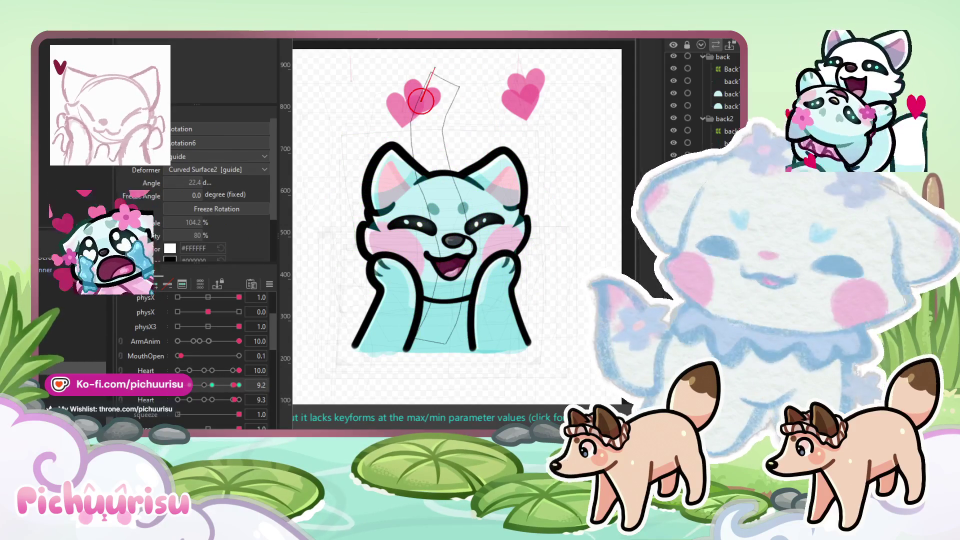
{"action": "left_click", "coordinate": [433, 94]}
{"action": "left_click_drag", "start_coordinate": [443, 93], "coordinate": [448, 92]}
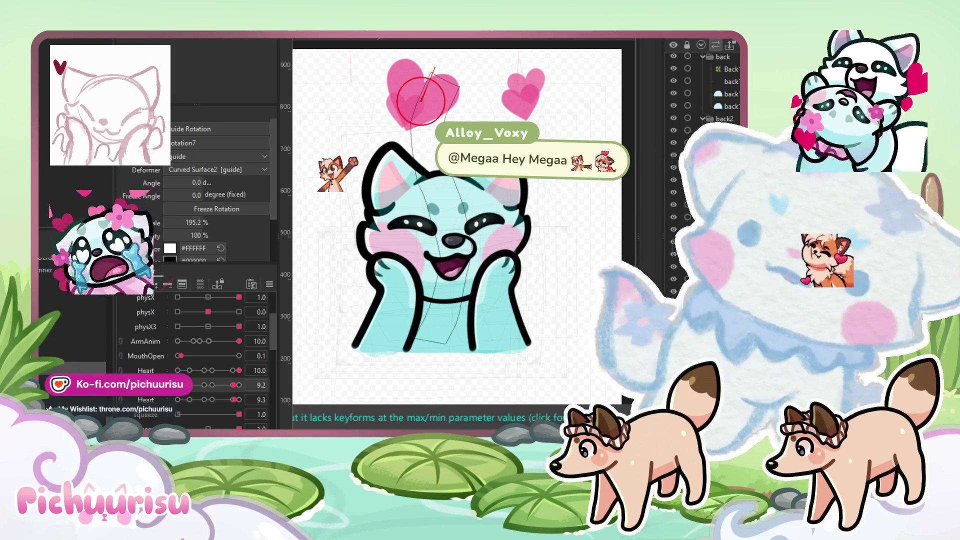
Step: Set the Heart parameter to 2.6, bend the heart path's middle downward, and play the animation
{"action": "left_click", "coordinate": [246, 241]}
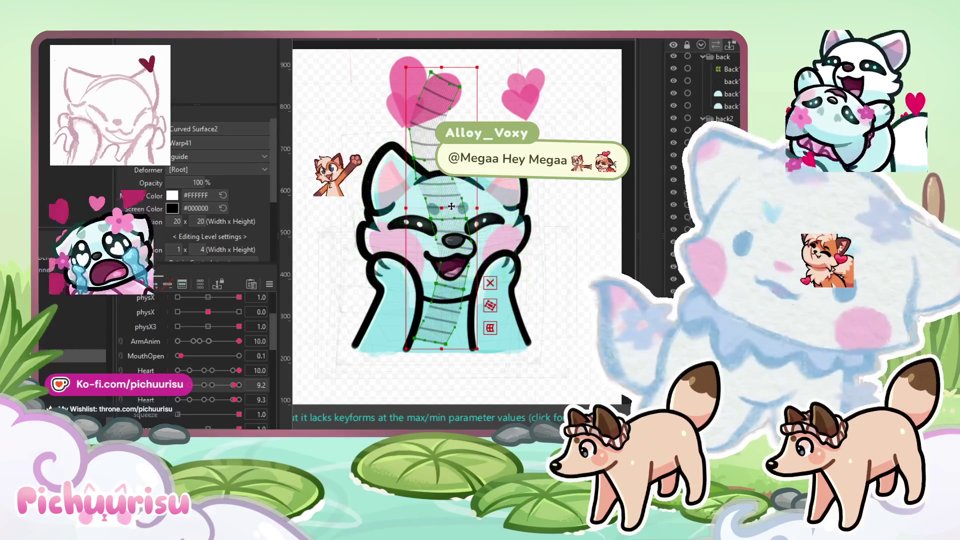
{"action": "mouse_move", "coordinate": [218, 387]}
{"action": "left_mouse_down"}
{"action": "mouse_move", "coordinate": [195, 389]}
{"action": "mouse_move", "coordinate": [241, 378]}
{"action": "mouse_move", "coordinate": [224, 376]}
{"action": "left_mouse_up"}
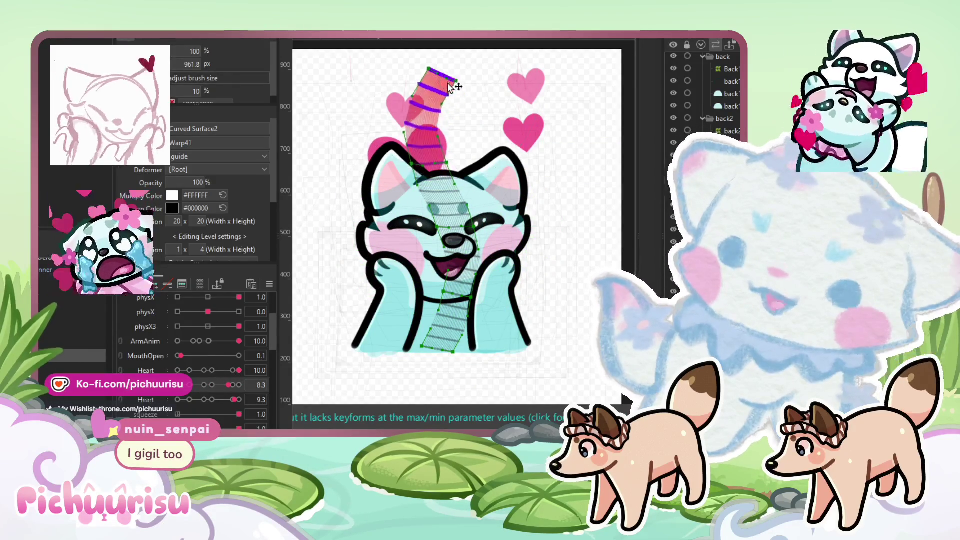
{"action": "left_click_drag", "start_coordinate": [453, 240], "coordinate": [454, 243]}
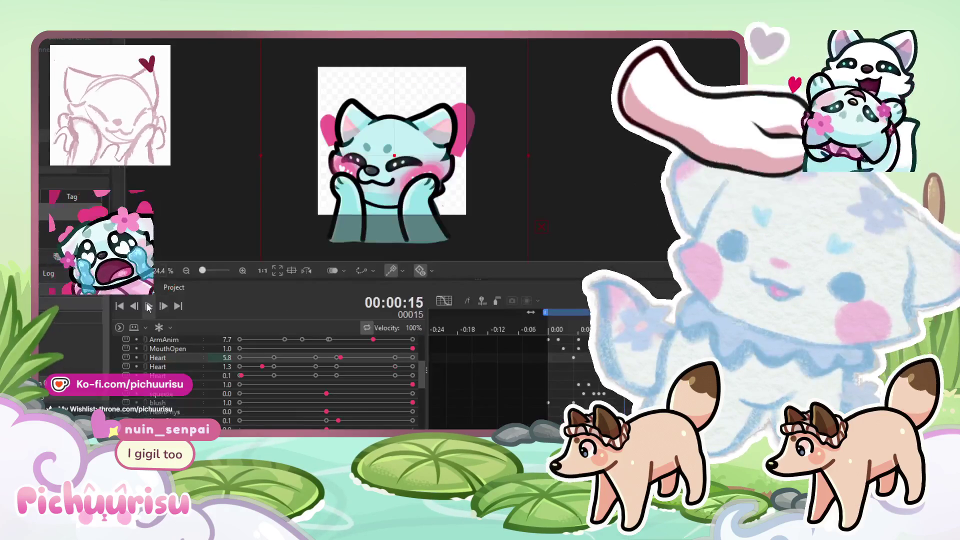
{"action": "left_click", "coordinate": [149, 306]}
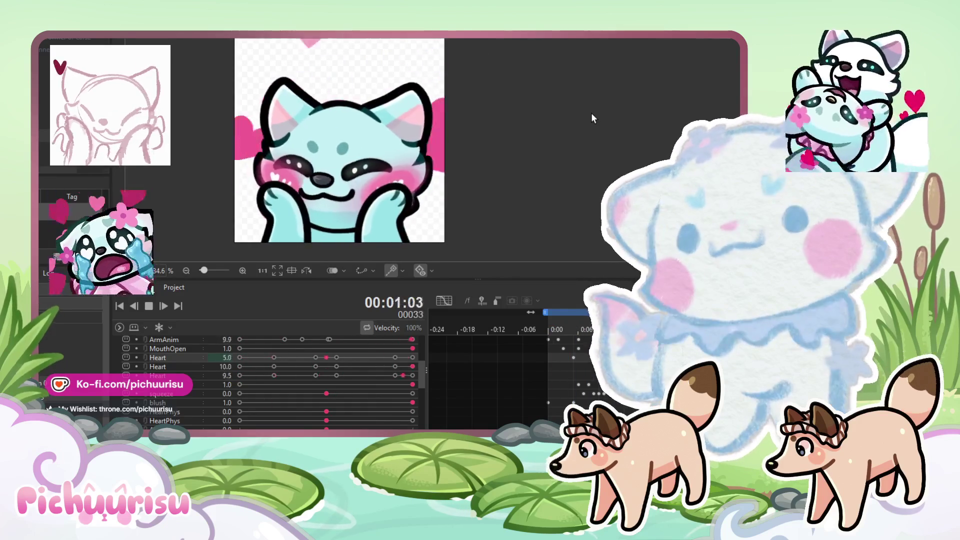
Step: Stop playback and scrub through the emote's animation timeline
{"action": "left_click", "coordinate": [559, 330]}
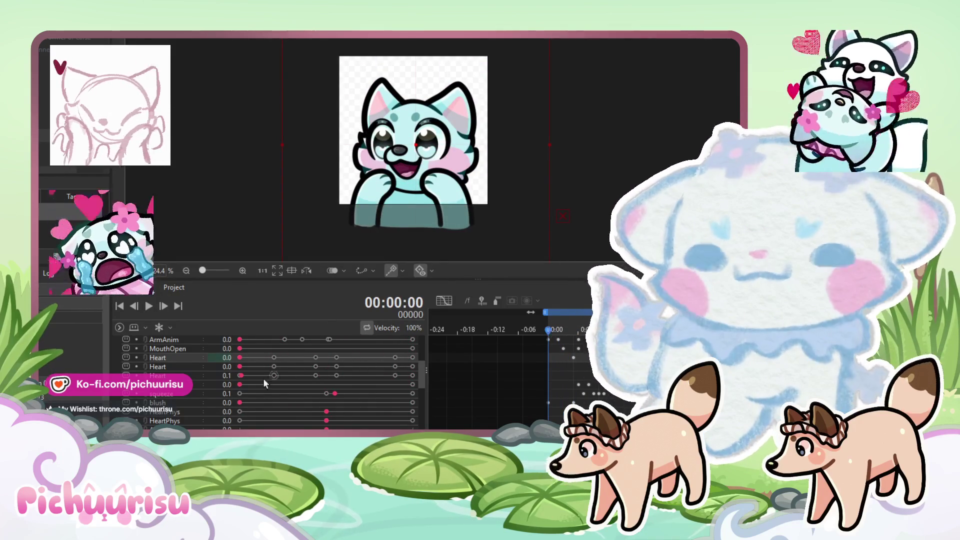
{"action": "scroll", "coordinate": [263, 378], "scroll_direction": "up", "scroll_amount": 5}
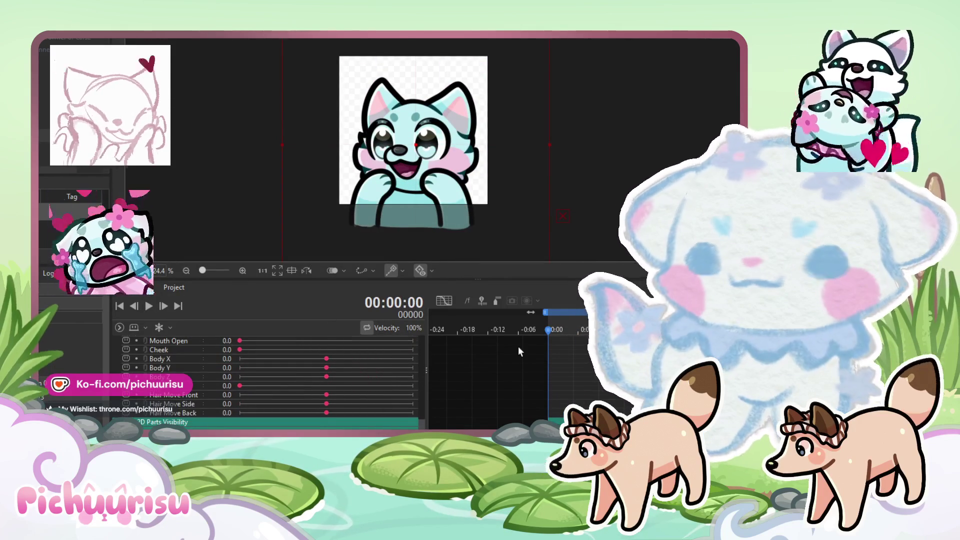
{"action": "scroll", "coordinate": [519, 349], "scroll_direction": "up", "scroll_amount": 5}
{"action": "scroll", "coordinate": [150, 410], "scroll_direction": "down", "scroll_amount": 5}
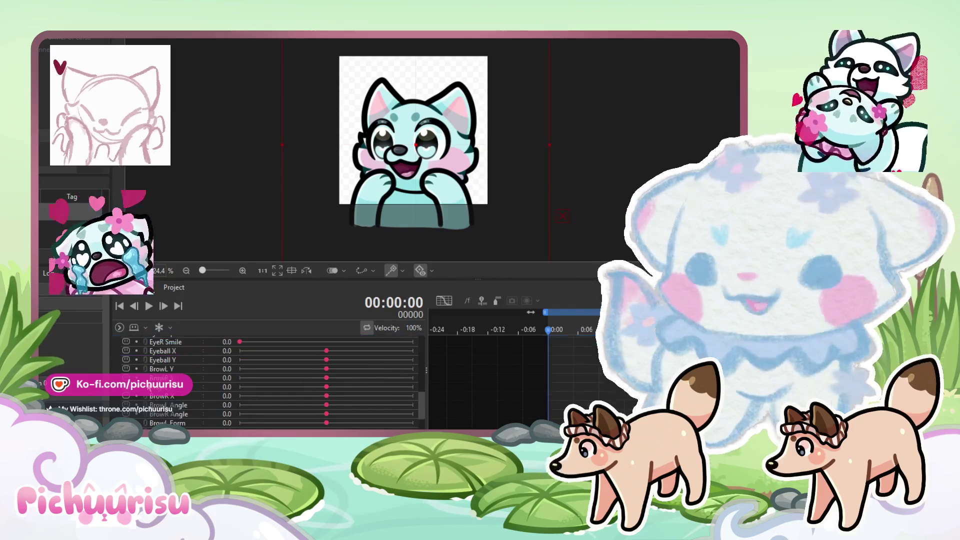
{"action": "scroll", "coordinate": [316, 347], "scroll_direction": "down", "scroll_amount": 3}
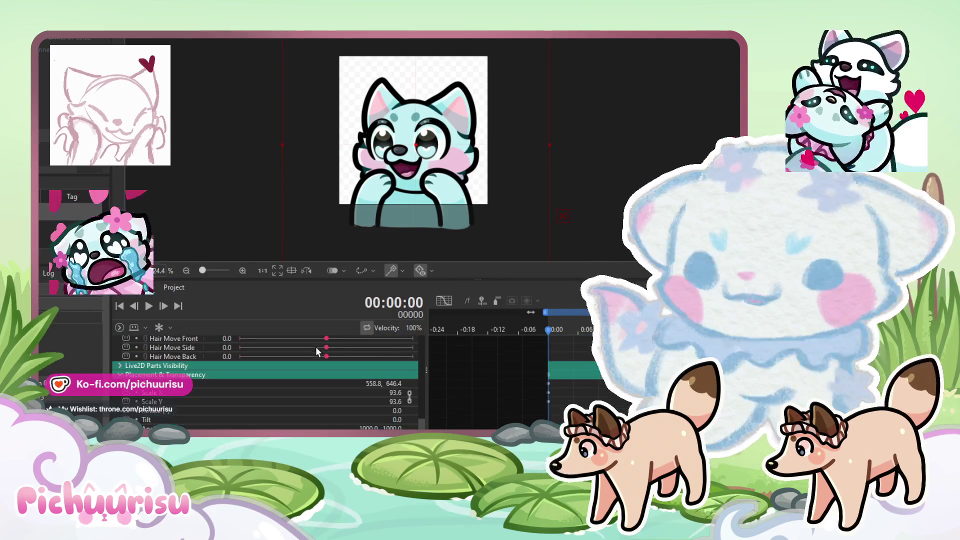
{"action": "scroll", "coordinate": [484, 155], "scroll_direction": "down", "scroll_amount": 2}
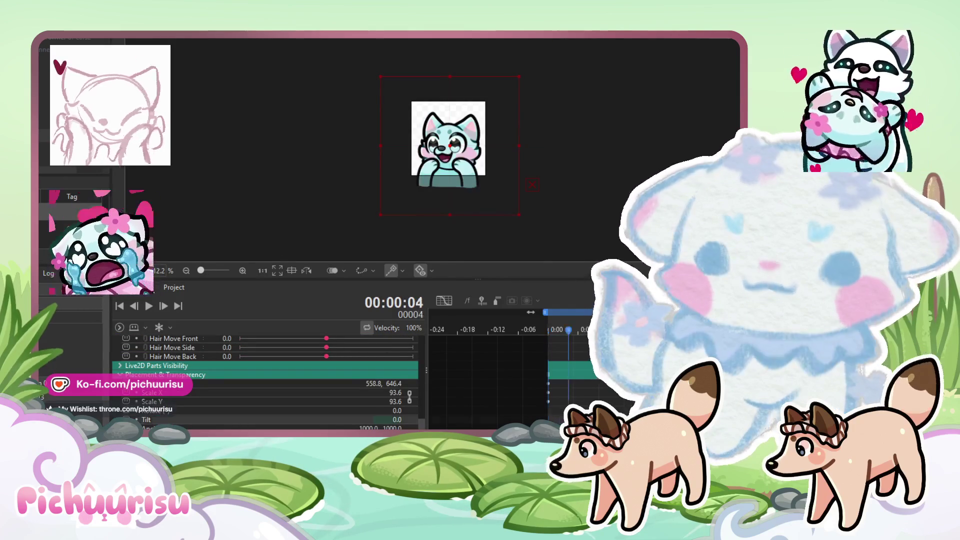
{"action": "mouse_move", "coordinate": [544, 332]}
{"action": "left_mouse_down"}
{"action": "mouse_move", "coordinate": [744, 330]}
{"action": "mouse_move", "coordinate": [644, 330]}
{"action": "mouse_move", "coordinate": [653, 330]}
{"action": "left_mouse_up"}
Step: Scale the cat model up to 102.9% and nudge it slightly left
{"action": "scroll", "coordinate": [505, 249], "scroll_direction": "up", "scroll_amount": 1}
{"action": "left_click_drag", "start_coordinate": [528, 208], "coordinate": [552, 216]}
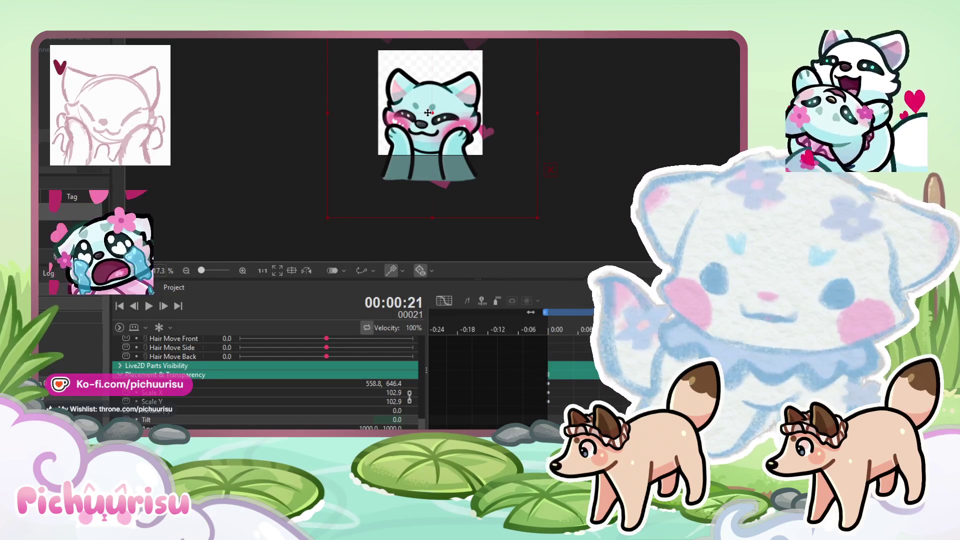
{"action": "left_click_drag", "start_coordinate": [428, 112], "coordinate": [426, 112]}
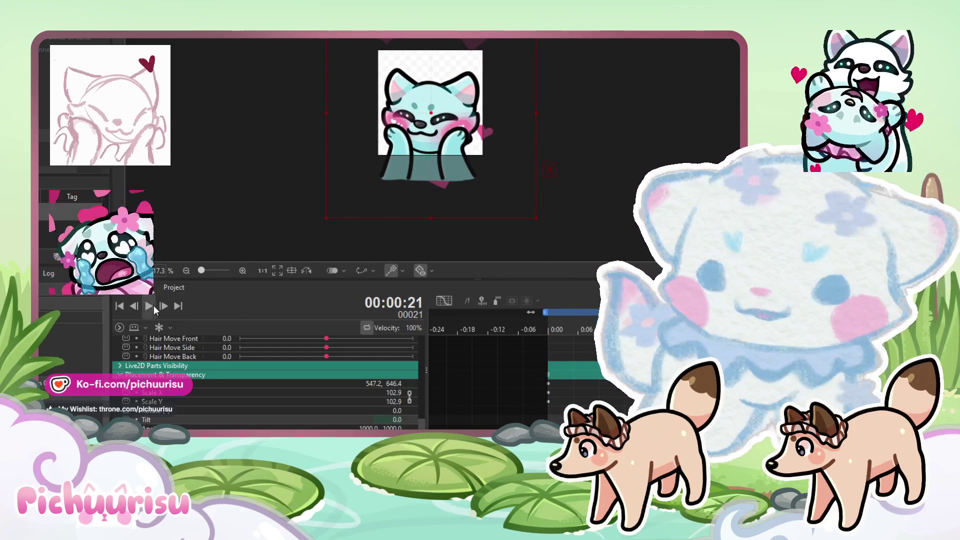
Step: Play, stop and restart the animation to check the cat's new framing
{"action": "left_click", "coordinate": [154, 308]}
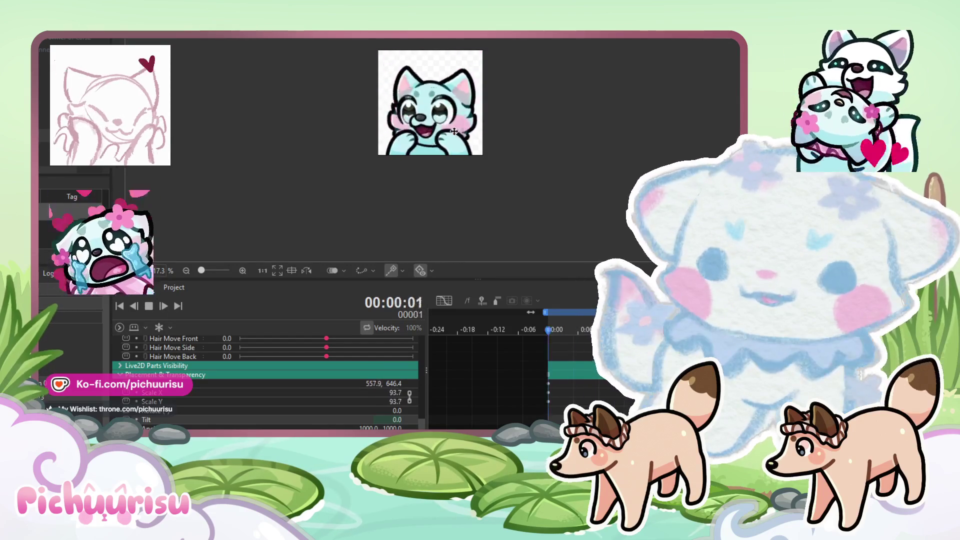
{"action": "scroll", "coordinate": [454, 131], "scroll_direction": "down", "scroll_amount": 2}
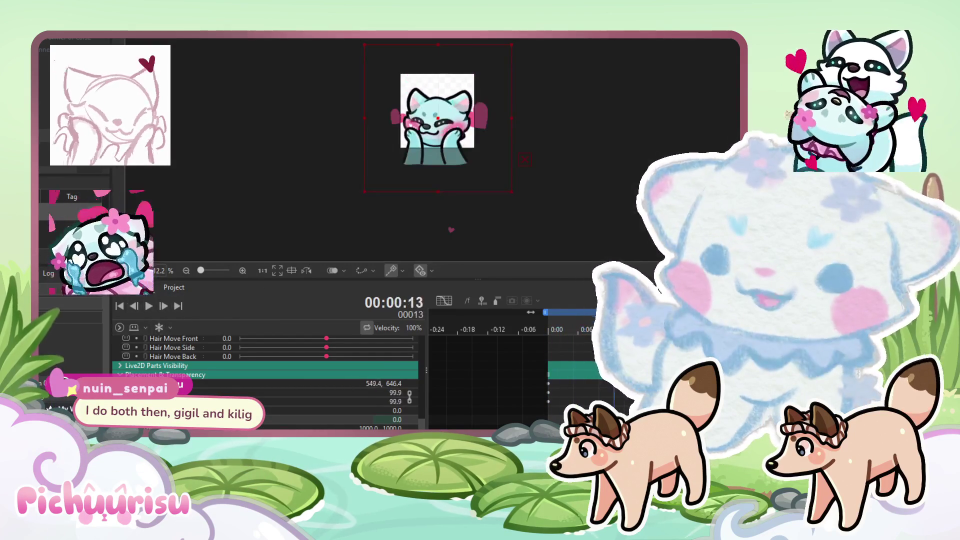
{"action": "left_click", "coordinate": [150, 311]}
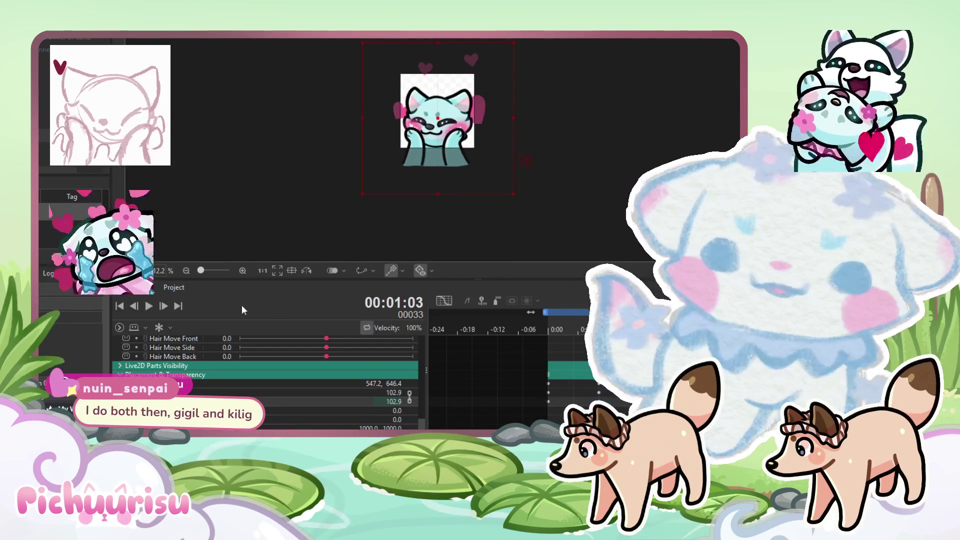
{"action": "left_click", "coordinate": [149, 306]}
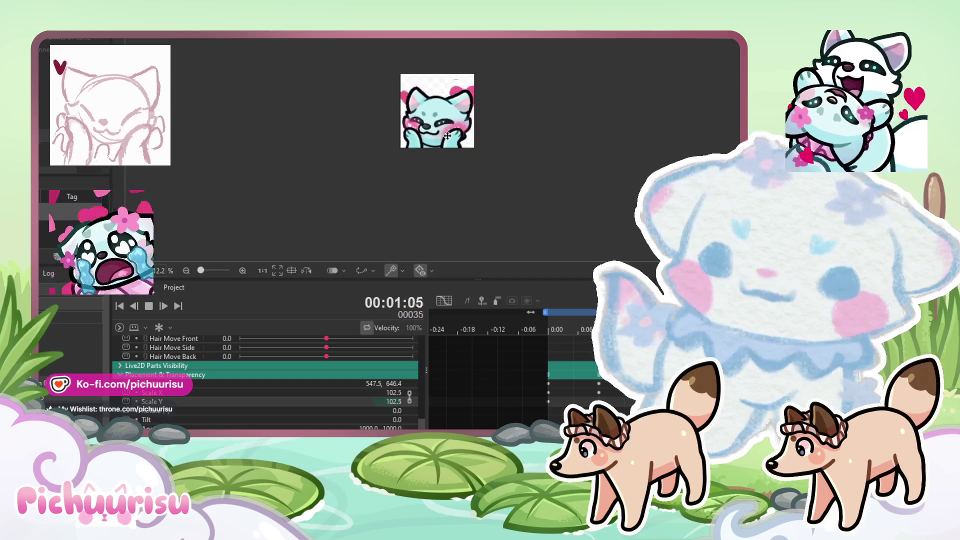
{"action": "scroll", "coordinate": [449, 141], "scroll_direction": "up", "scroll_amount": 3}
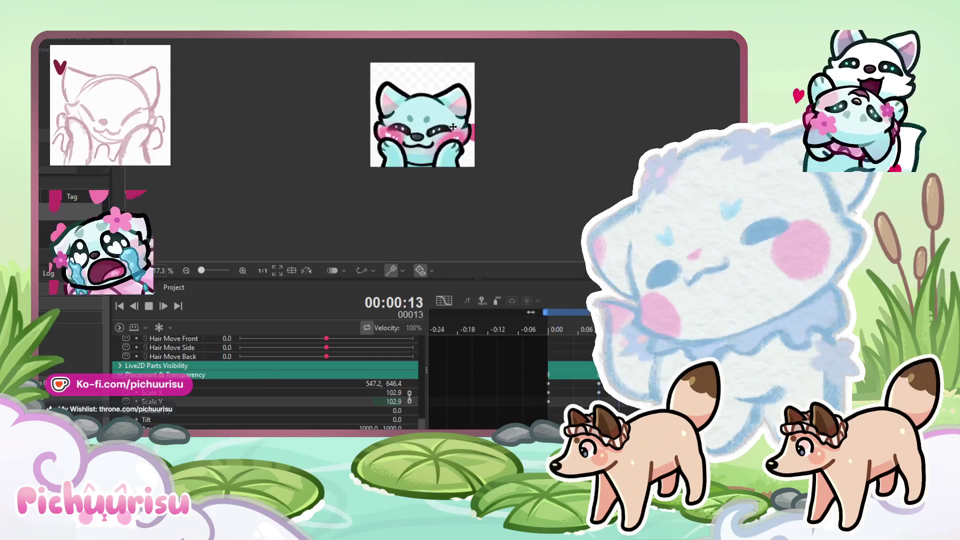
{"action": "scroll", "coordinate": [454, 131], "scroll_direction": "up", "scroll_amount": 2}
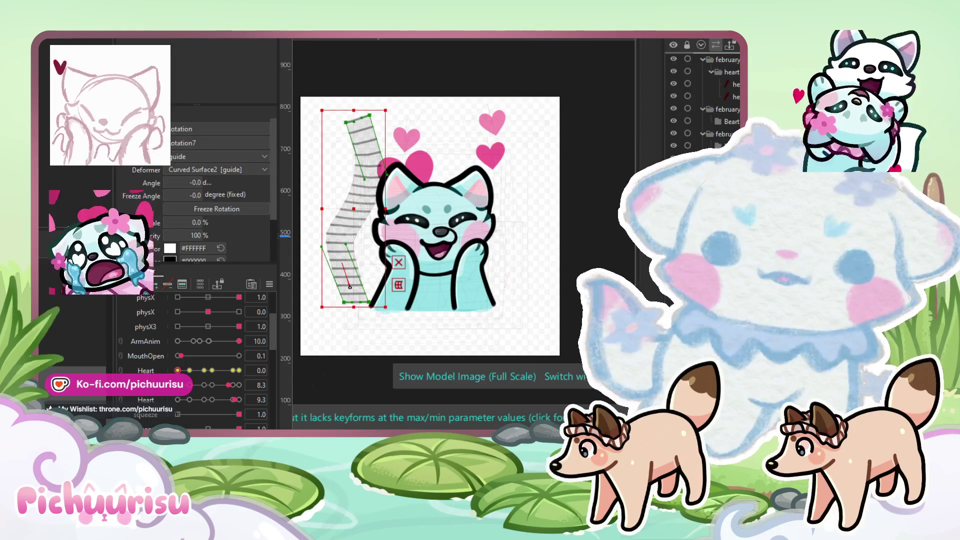
Step: Move the Curved Surface2 heart-path deformer to the cat's right side and test the Heart slider
{"action": "left_click_drag", "start_coordinate": [359, 216], "coordinate": [475, 219]}
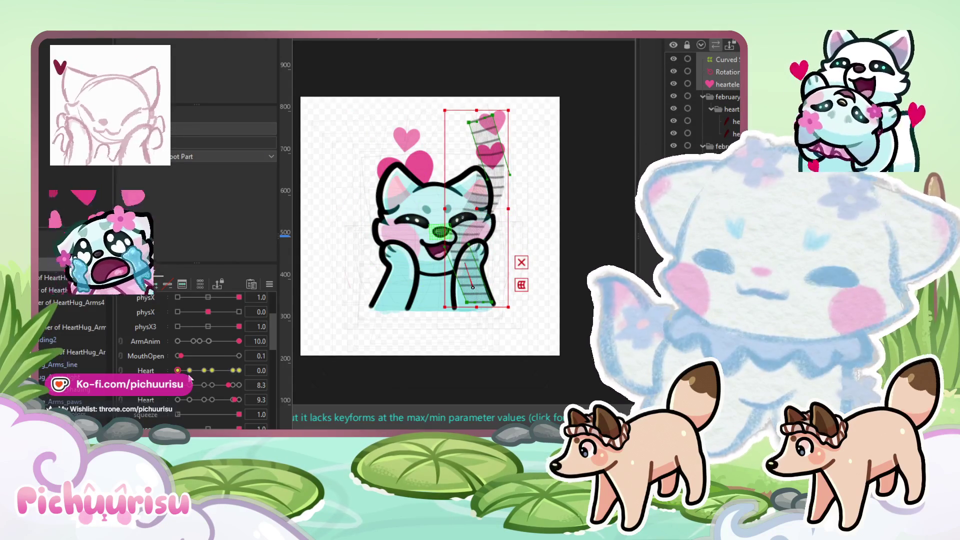
{"action": "left_click_drag", "start_coordinate": [208, 370], "coordinate": [235, 375]}
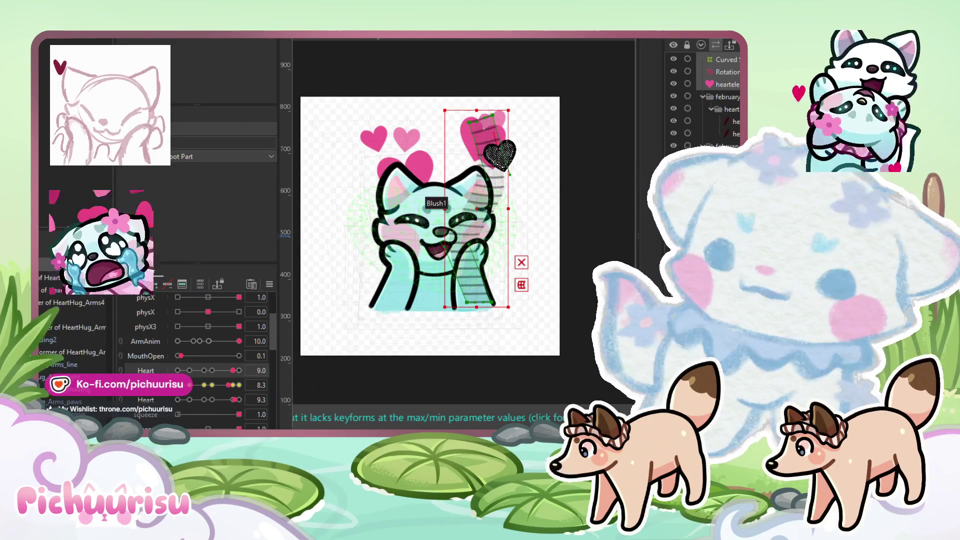
{"action": "left_click", "coordinate": [405, 250]}
{"action": "mouse_move", "coordinate": [481, 212]}
{"action": "left_mouse_down"}
{"action": "mouse_move", "coordinate": [465, 212]}
{"action": "mouse_move", "coordinate": [482, 223]}
{"action": "left_mouse_up"}
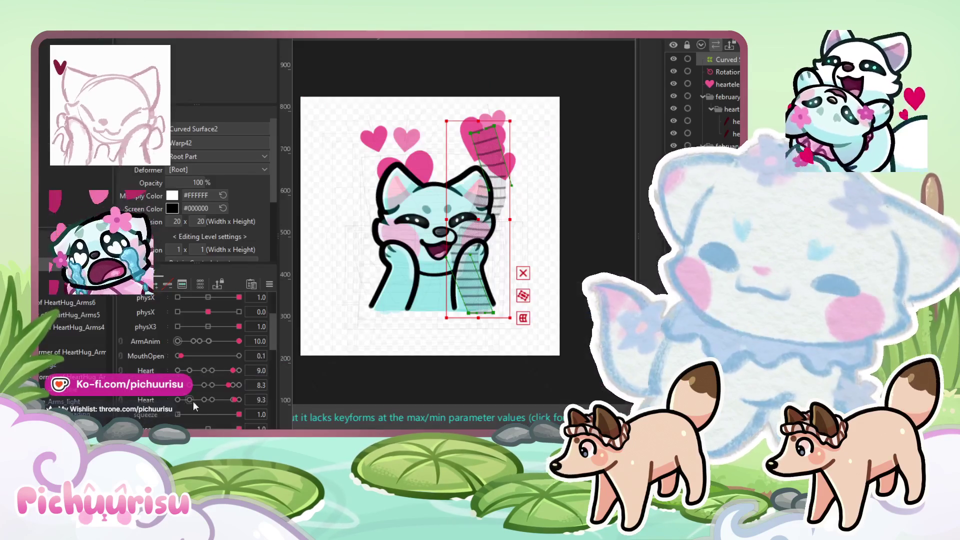
{"action": "left_click_drag", "start_coordinate": [229, 385], "coordinate": [218, 386]}
Step: Lower the deformer, tilt it clockwise, and play the animation to preview
{"action": "mouse_move", "coordinate": [476, 219]}
{"action": "left_mouse_down"}
{"action": "mouse_move", "coordinate": [481, 229]}
{"action": "mouse_move", "coordinate": [447, 229]}
{"action": "mouse_move", "coordinate": [494, 229]}
{"action": "mouse_move", "coordinate": [475, 246]}
{"action": "left_mouse_up"}
{"action": "left_click_drag", "start_coordinate": [517, 146], "coordinate": [543, 166]}
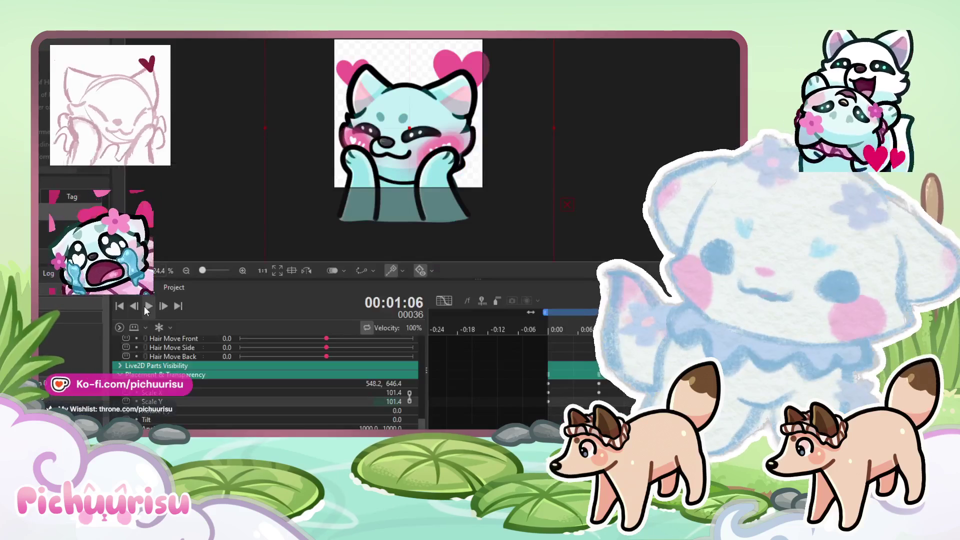
{"action": "left_click", "coordinate": [146, 307]}
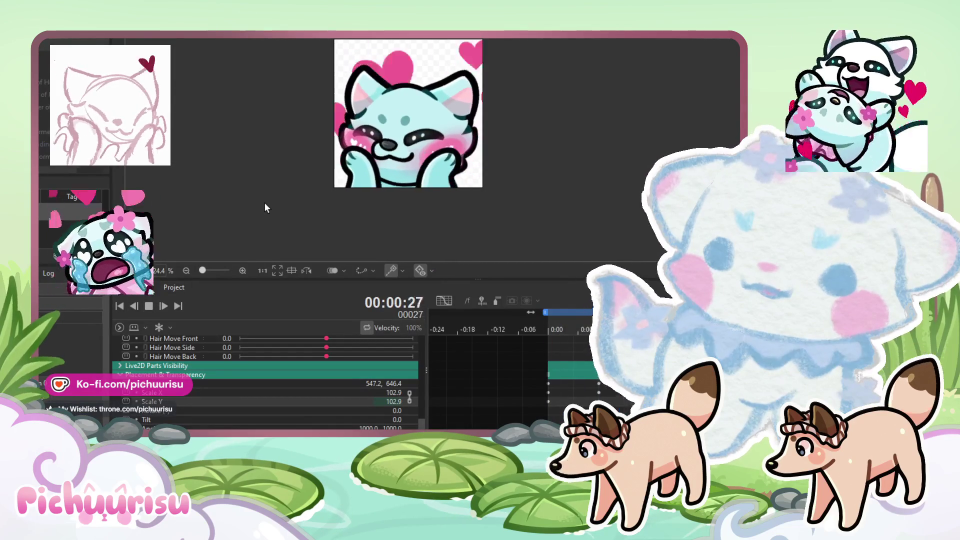
Step: Zoom the canvas out and back in while the emote loops
{"action": "scroll", "coordinate": [274, 194], "scroll_direction": "down", "scroll_amount": 3}
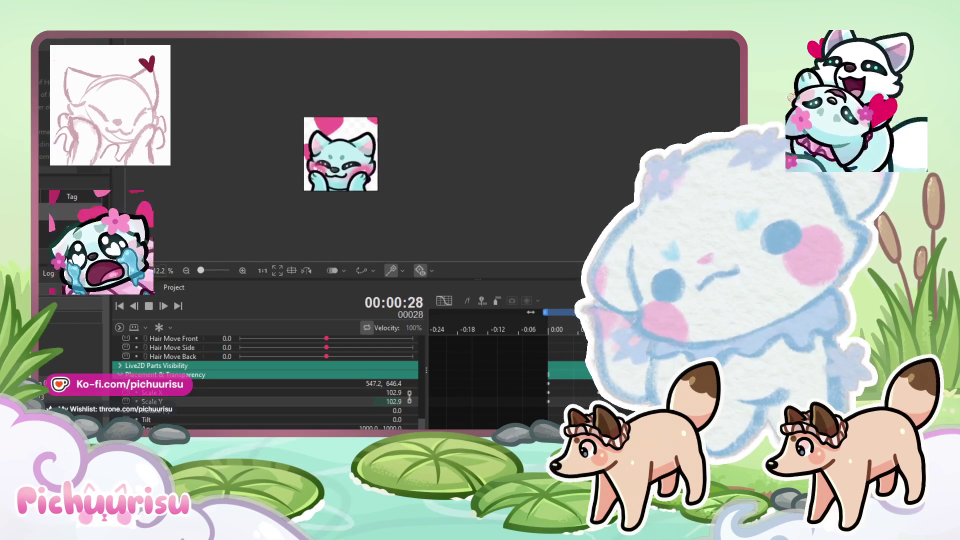
{"action": "scroll", "coordinate": [387, 87], "scroll_direction": "up", "scroll_amount": 2}
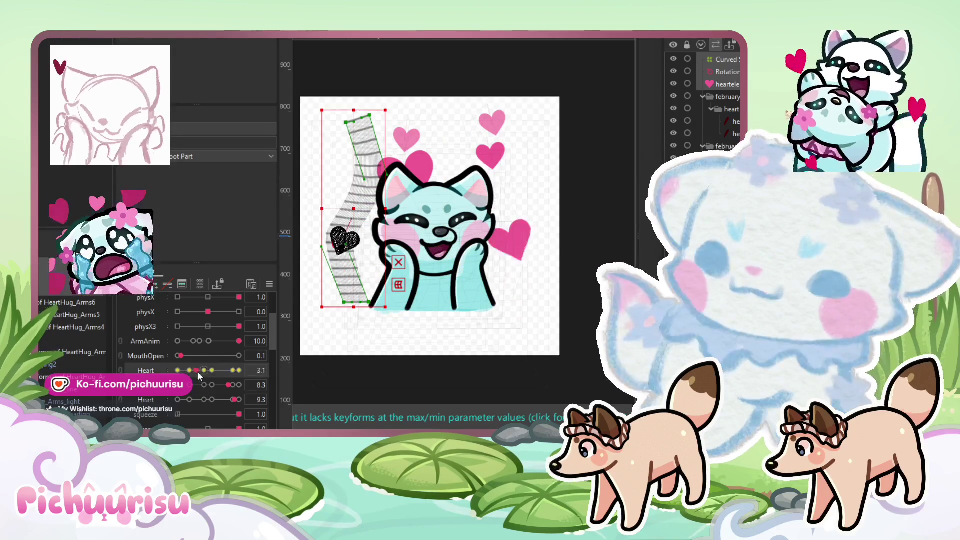
Step: Set the Heart value to 4.4 and move the heart-path warp to the right
{"action": "mouse_move", "coordinate": [194, 388]}
{"action": "left_mouse_down"}
{"action": "mouse_move", "coordinate": [232, 379]}
{"action": "mouse_move", "coordinate": [224, 382]}
{"action": "left_mouse_up"}
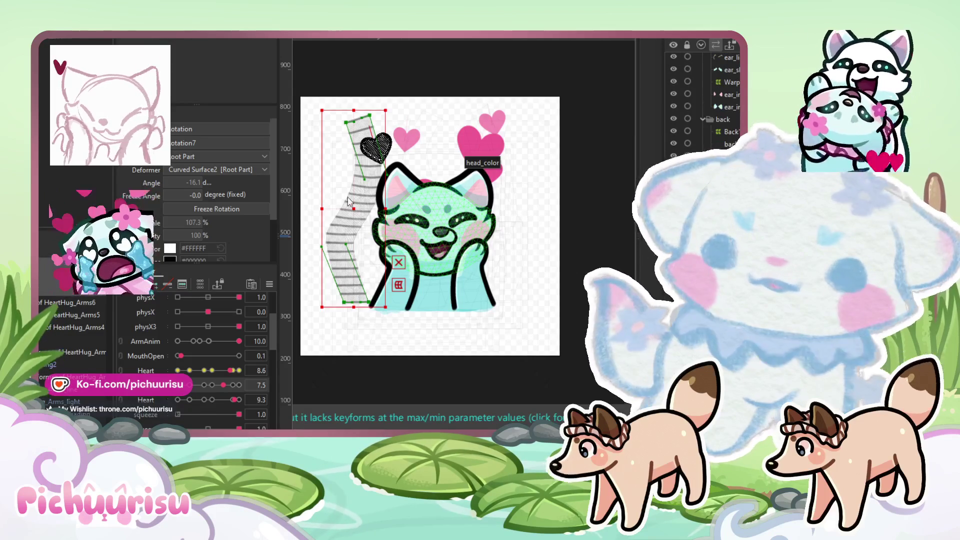
{"action": "scroll", "coordinate": [385, 208], "scroll_direction": "up", "scroll_amount": 2}
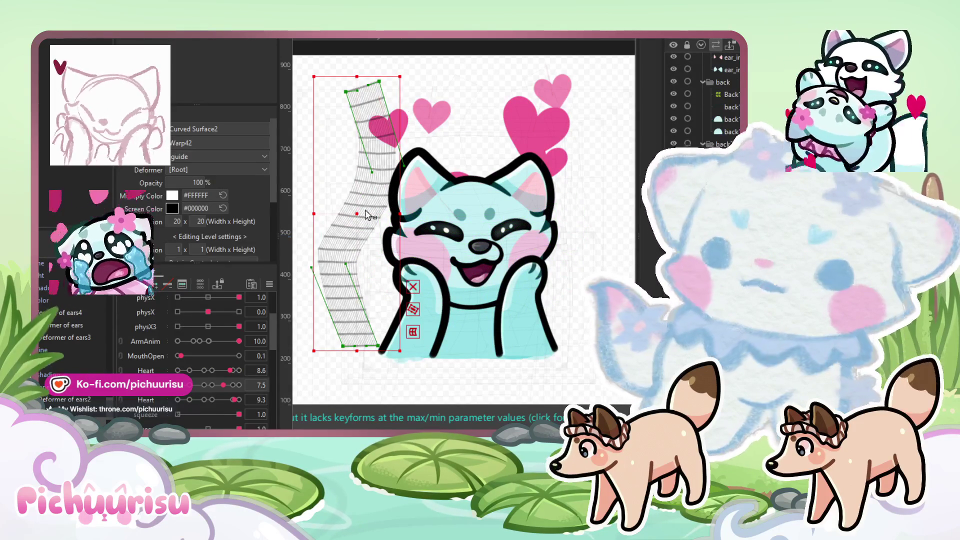
{"action": "left_click_drag", "start_coordinate": [358, 214], "coordinate": [403, 213]}
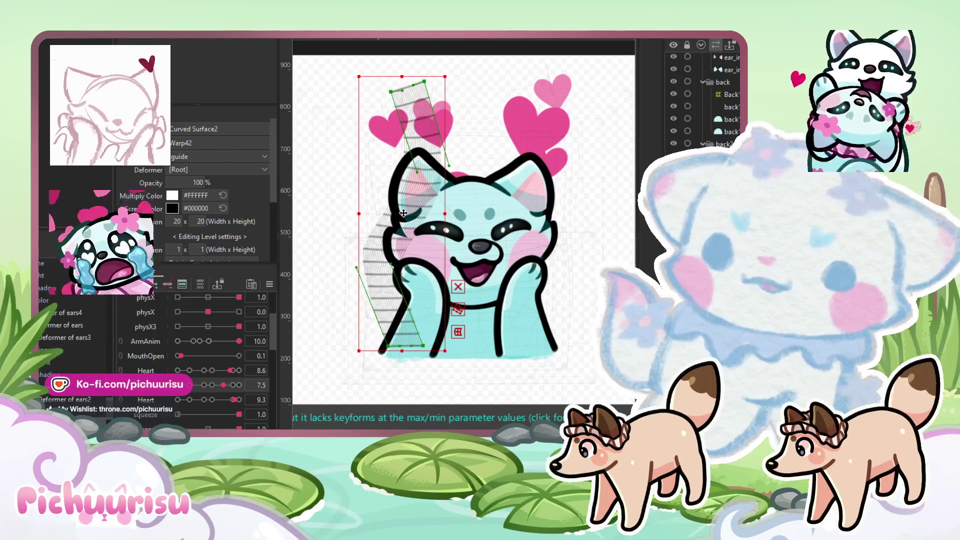
{"action": "left_click", "coordinate": [80, 35]}
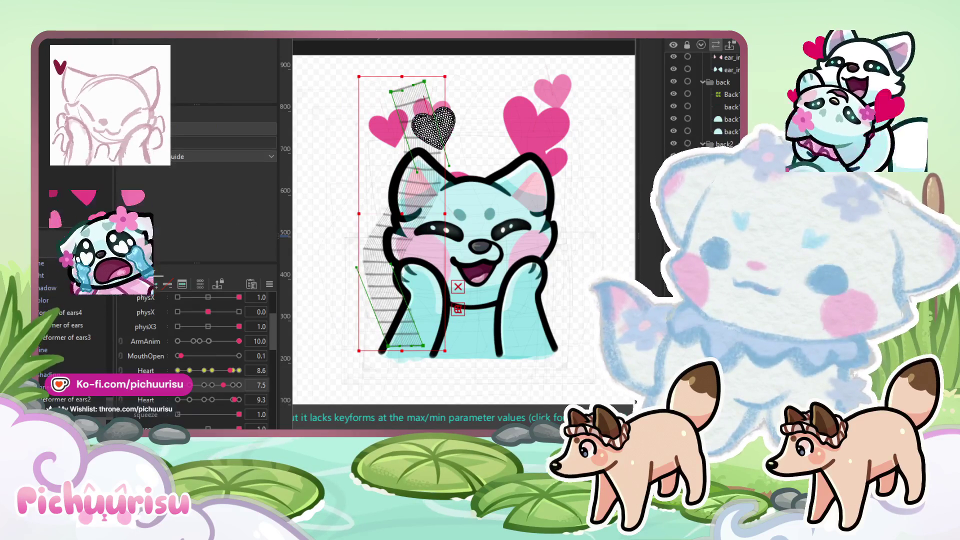
{"action": "mouse_move", "coordinate": [49, 85]}
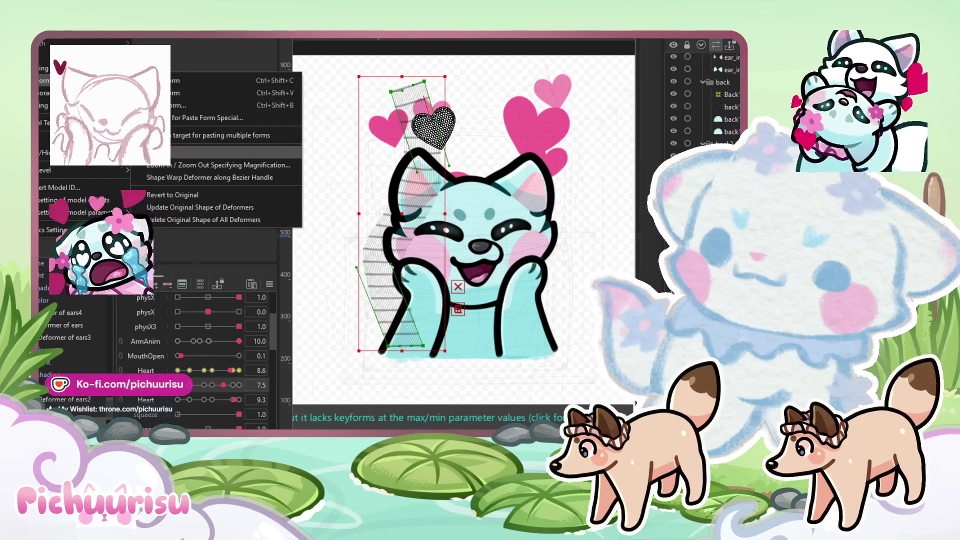
{"action": "left_click", "coordinate": [382, 269]}
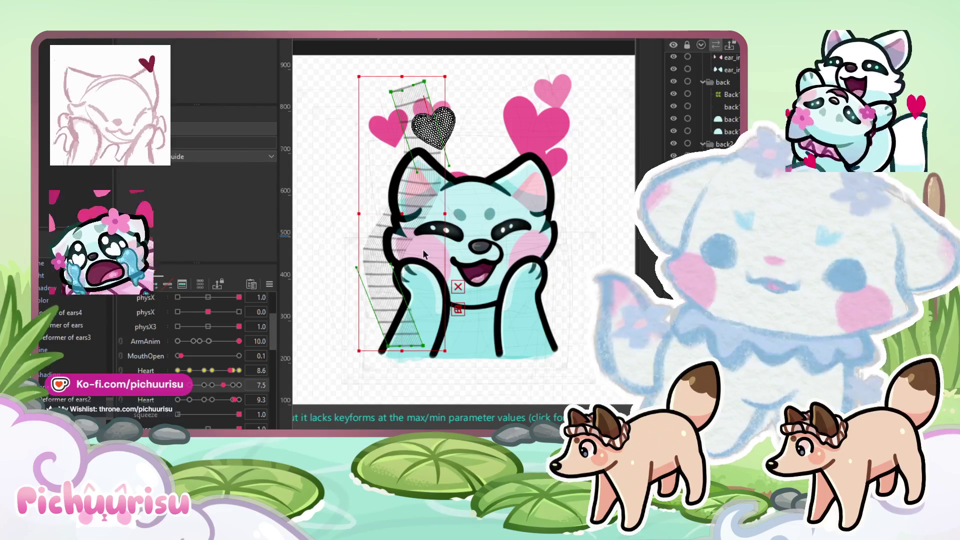
Step: Move Warp42 to the face centre, set Heart to 7.2, shift the path down-right, and select the heart
{"action": "left_click", "coordinate": [550, 230]}
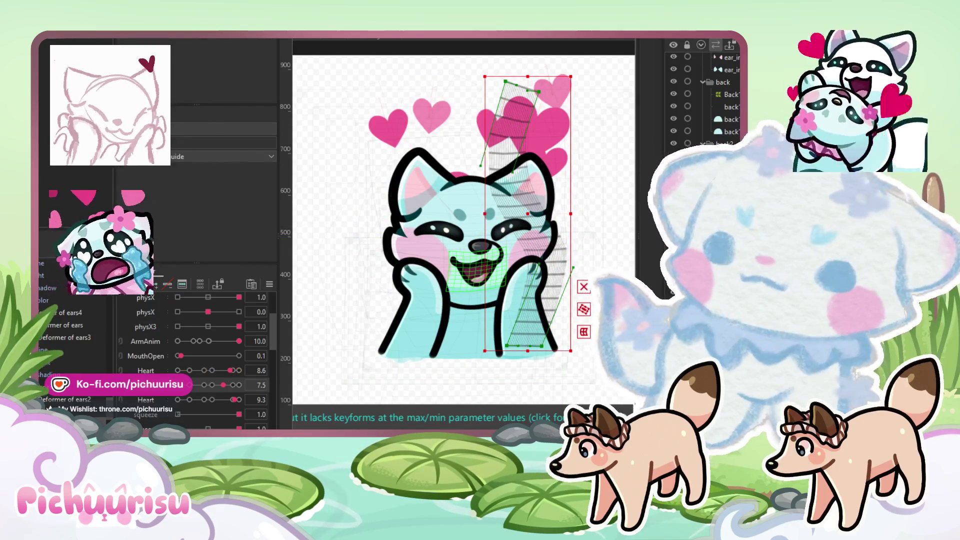
{"action": "left_click", "coordinate": [532, 229]}
{"action": "left_click_drag", "start_coordinate": [527, 213], "coordinate": [462, 215]}
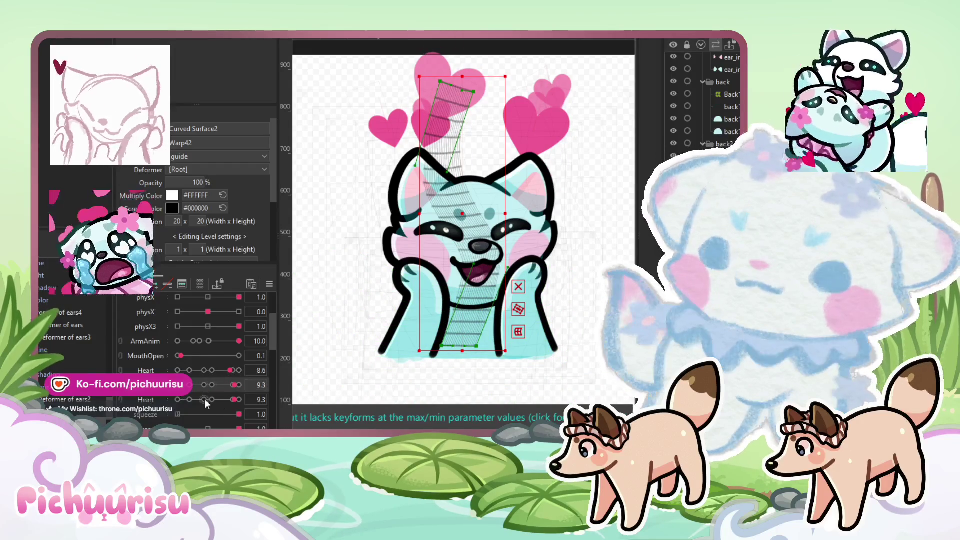
{"action": "left_click_drag", "start_coordinate": [215, 398], "coordinate": [228, 370]}
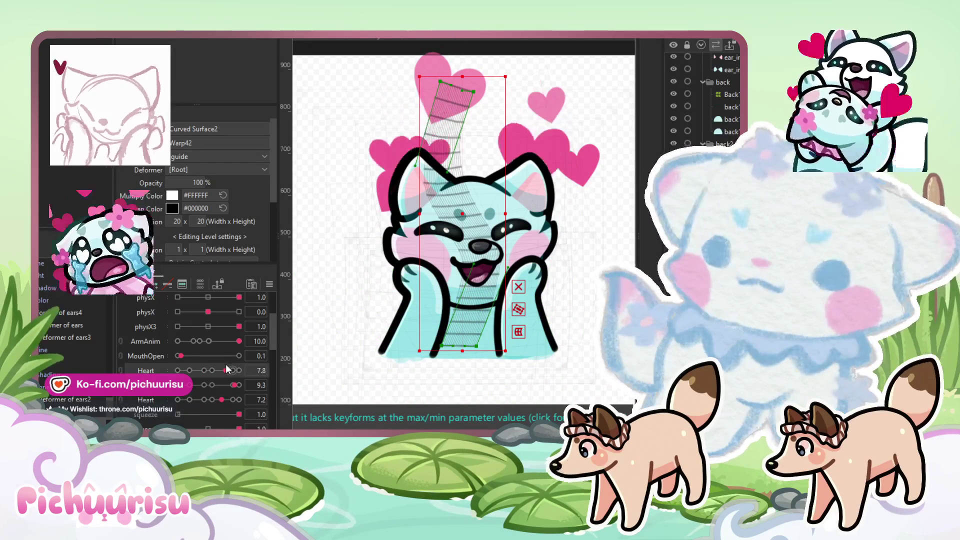
{"action": "left_click_drag", "start_coordinate": [466, 211], "coordinate": [484, 246]}
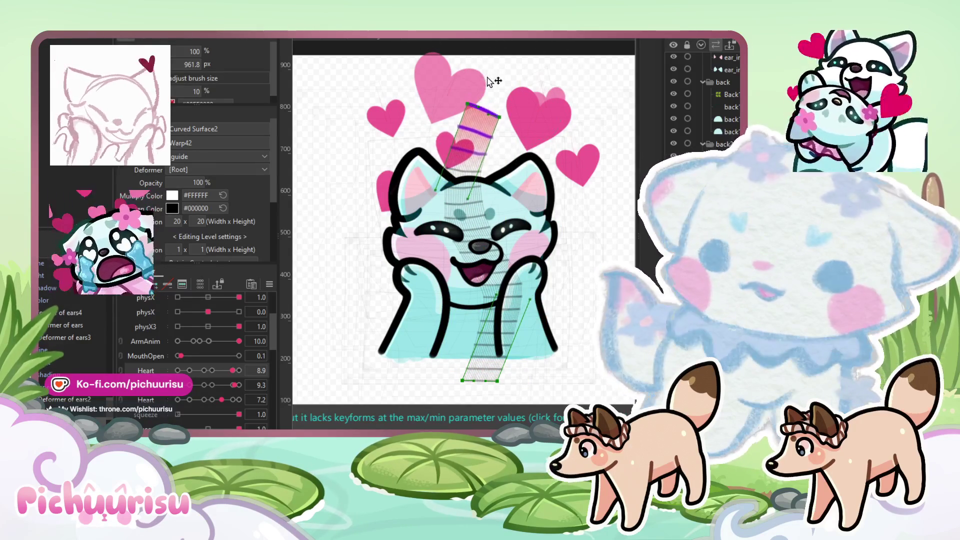
{"action": "left_click", "coordinate": [455, 148]}
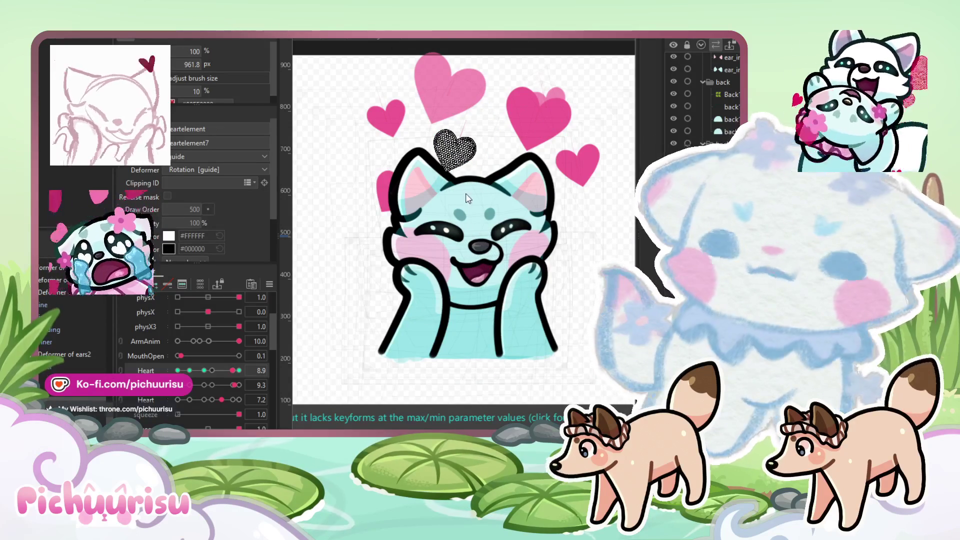
Step: Select the small heart's rotation deformer and zoom the canvas in and out
{"action": "left_click", "coordinate": [455, 150]}
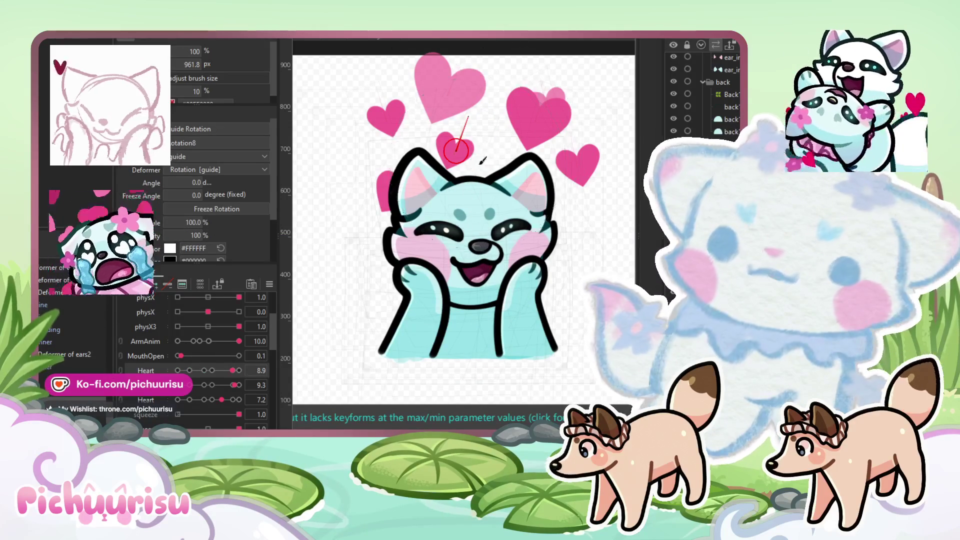
{"action": "scroll", "coordinate": [471, 149], "scroll_direction": "up", "scroll_amount": 2}
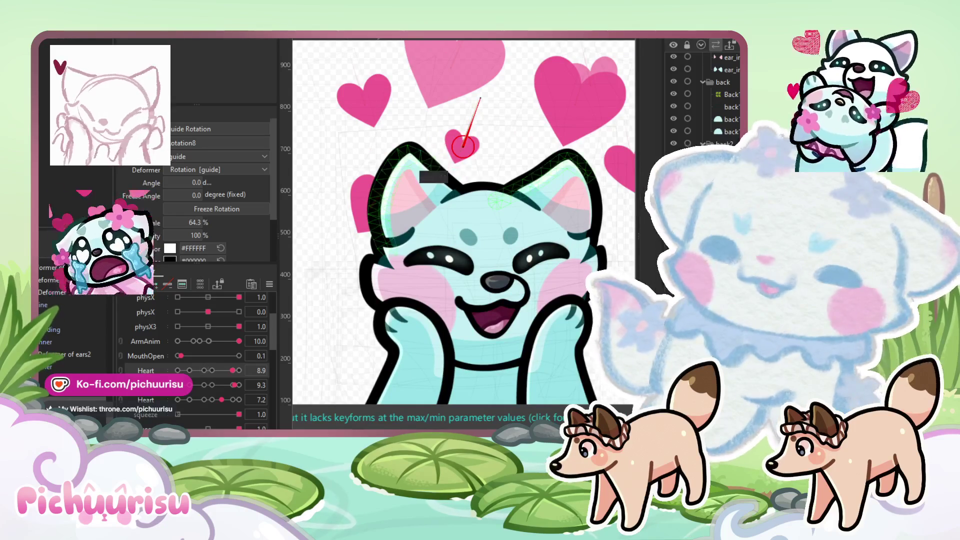
{"action": "scroll", "coordinate": [467, 172], "scroll_direction": "down", "scroll_amount": 3}
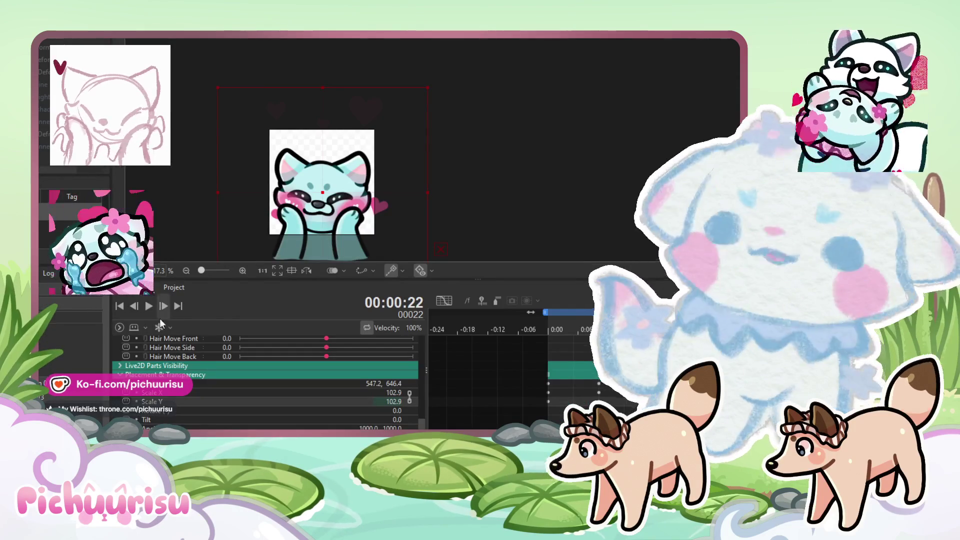
Step: Play the emote animation, stop it, restart playback with Enter, and recentre the view
{"action": "left_click", "coordinate": [149, 306]}
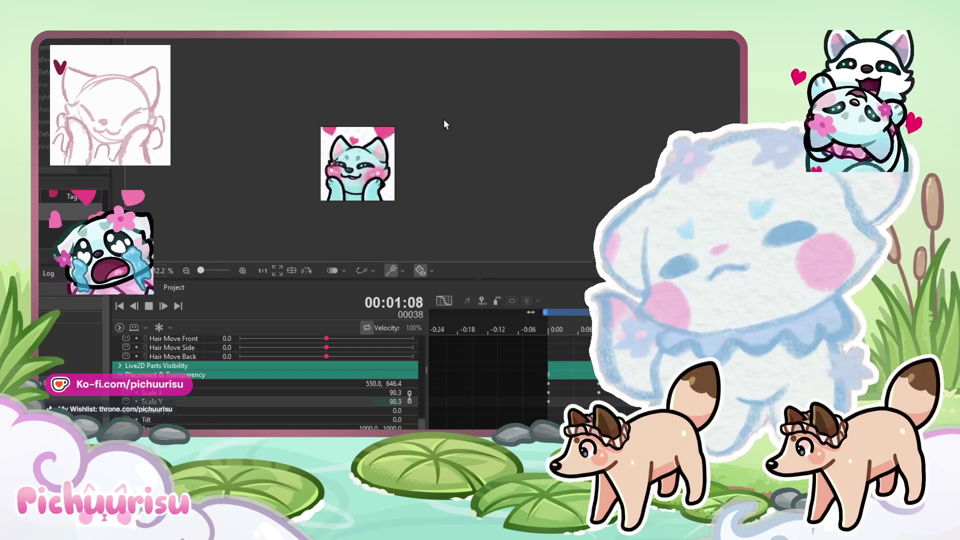
{"action": "scroll", "coordinate": [469, 368], "scroll_direction": "up", "scroll_amount": 5}
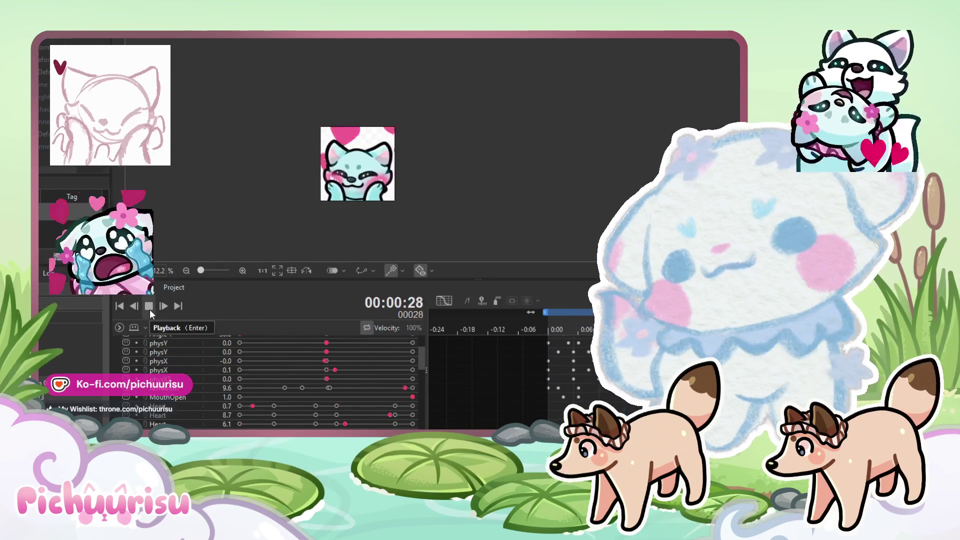
{"action": "left_click", "coordinate": [149, 306]}
{"action": "scroll", "coordinate": [395, 161], "scroll_direction": "up", "scroll_amount": 2}
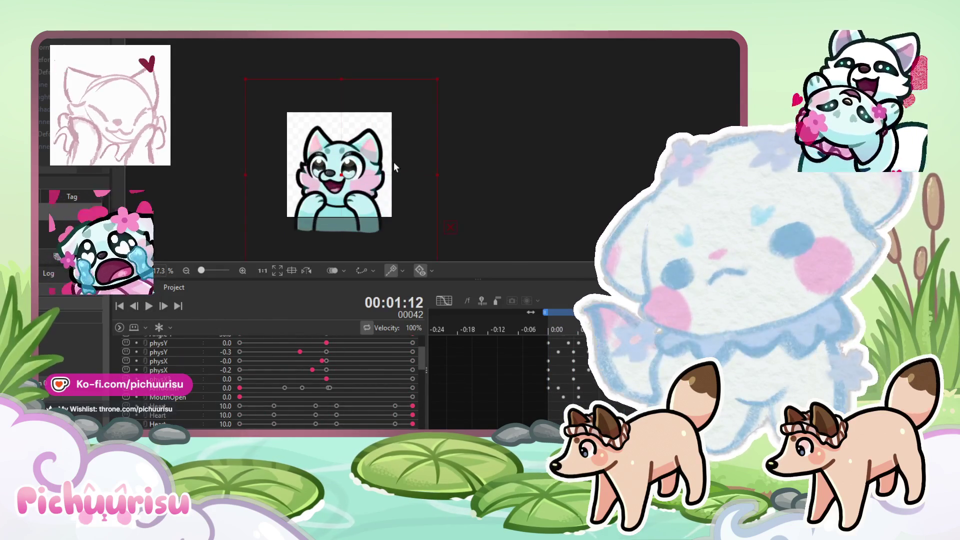
{"action": "key", "text": "Return"}
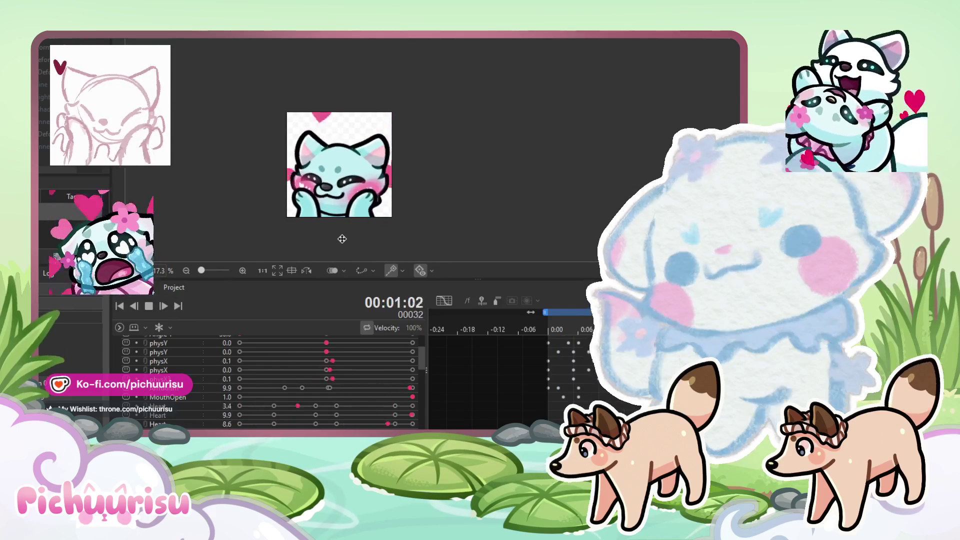
{"action": "scroll", "coordinate": [330, 232], "scroll_direction": "up", "scroll_amount": 3}
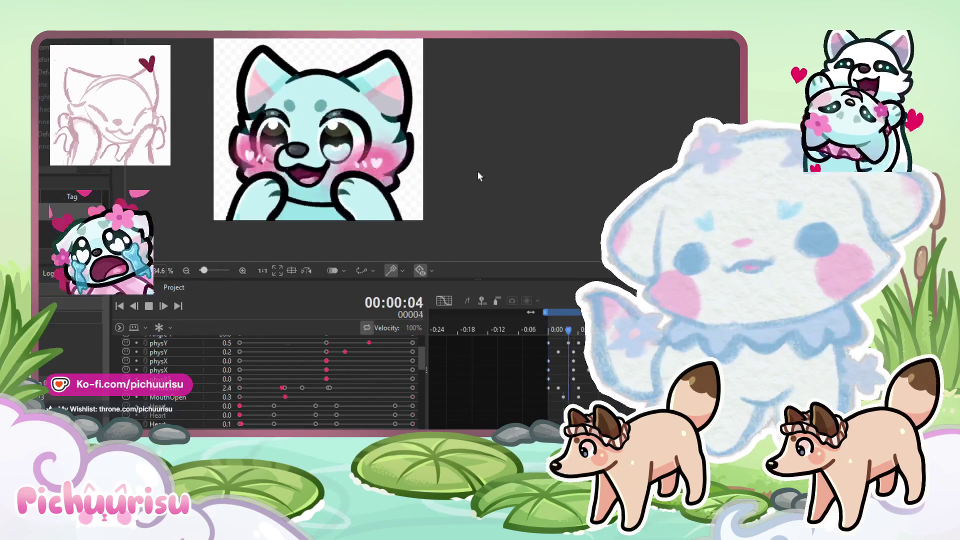
{"action": "scroll", "coordinate": [554, 157], "scroll_direction": "down", "scroll_amount": 2}
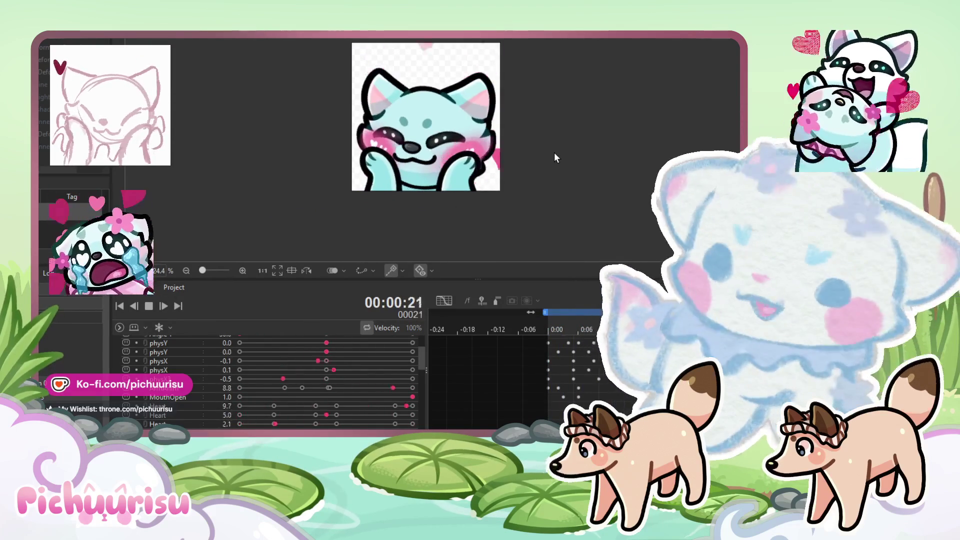
{"action": "left_click_drag", "start_coordinate": [553, 154], "coordinate": [535, 189]}
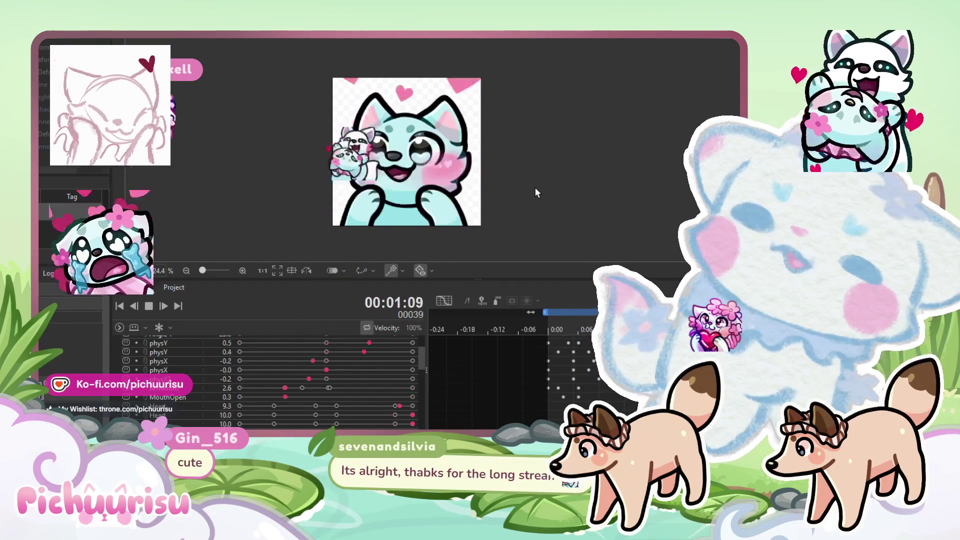
Step: Select the february_giddy track and collapse its parameter list
{"action": "scroll", "coordinate": [321, 341], "scroll_direction": "up", "scroll_amount": 3}
{"action": "left_click", "coordinate": [321, 341]}
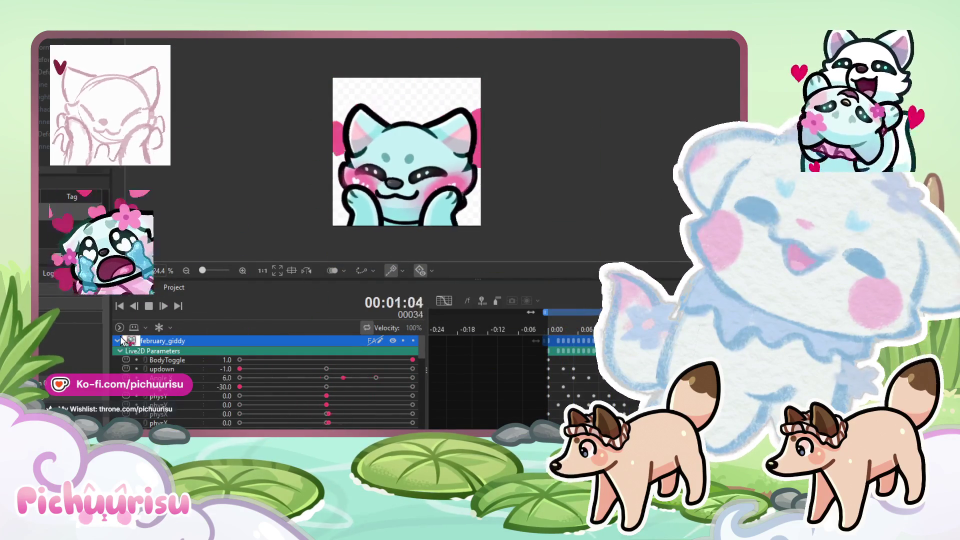
{"action": "left_click", "coordinate": [118, 340]}
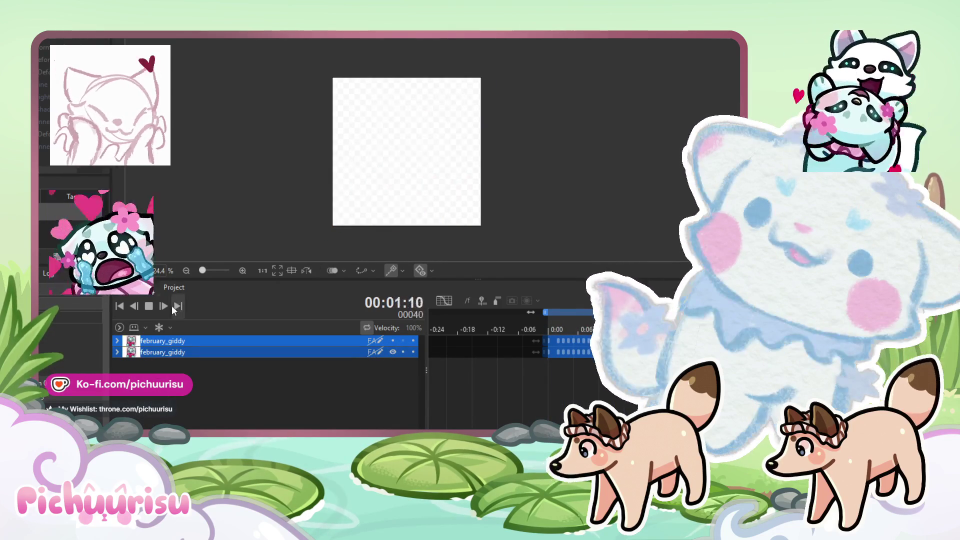
Step: Replay the emote, hiding the second february_giddy copy and showing the first
{"action": "left_click", "coordinate": [155, 307]}
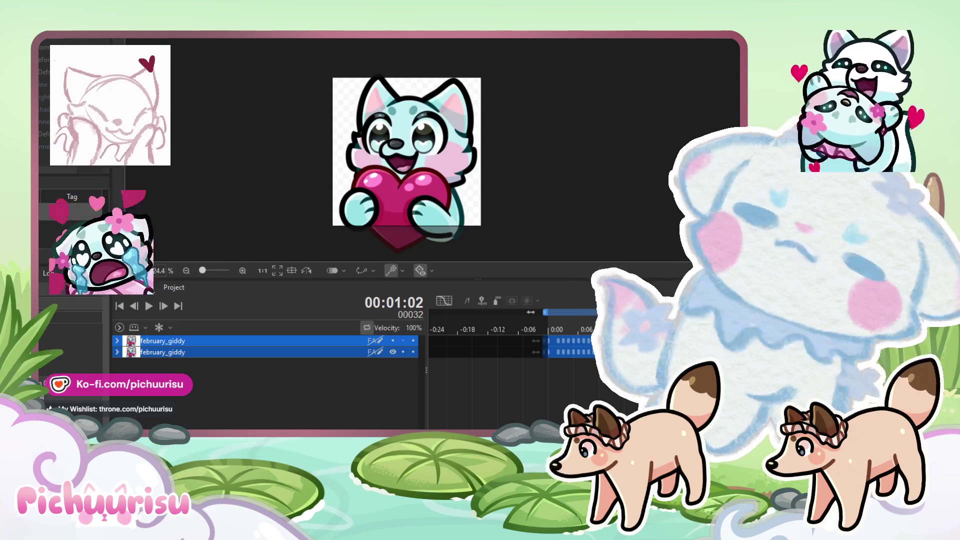
{"action": "left_click", "coordinate": [150, 306]}
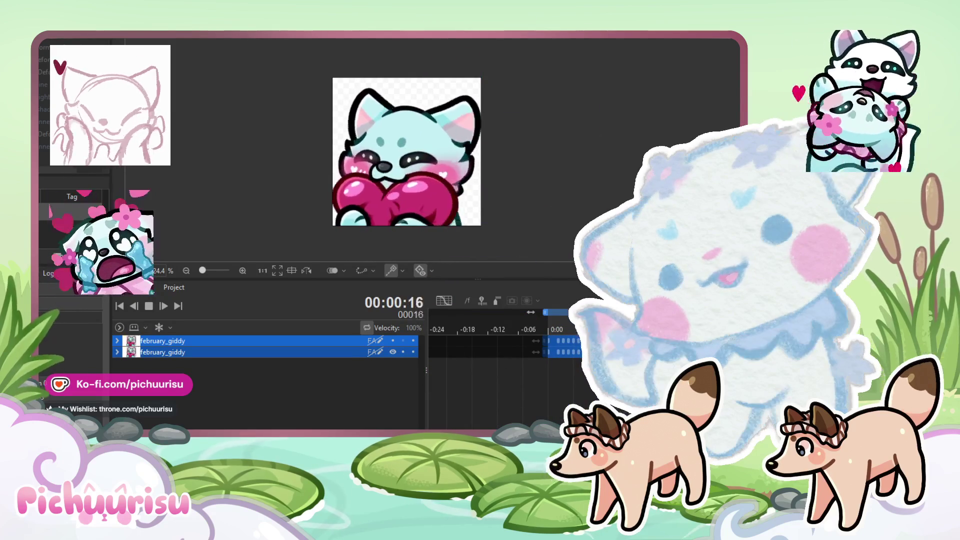
{"action": "left_click", "coordinate": [393, 340]}
{"action": "left_click", "coordinate": [392, 352]}
{"action": "scroll", "coordinate": [393, 144], "scroll_direction": "down", "scroll_amount": 2}
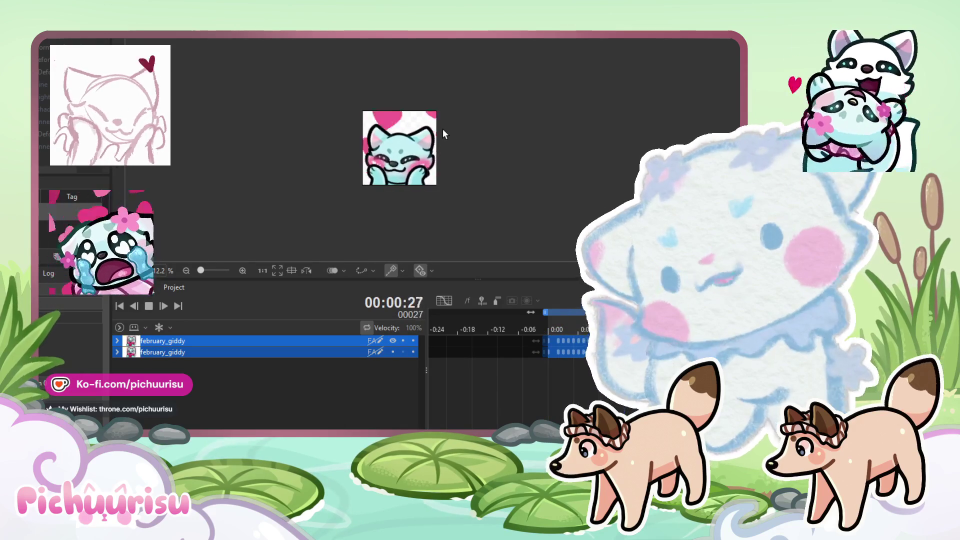
{"action": "scroll", "coordinate": [442, 128], "scroll_direction": "up", "scroll_amount": 1}
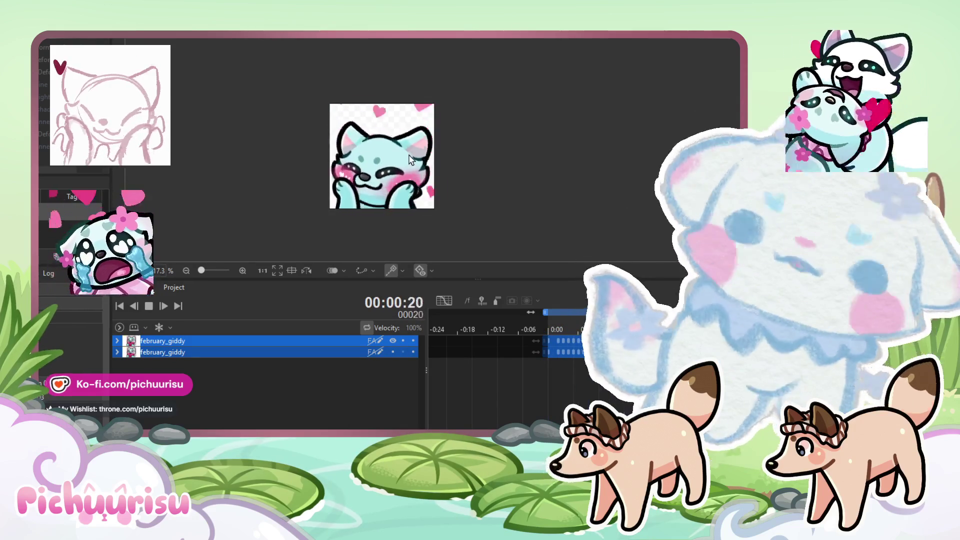
{"action": "scroll", "coordinate": [410, 159], "scroll_direction": "up", "scroll_amount": 1}
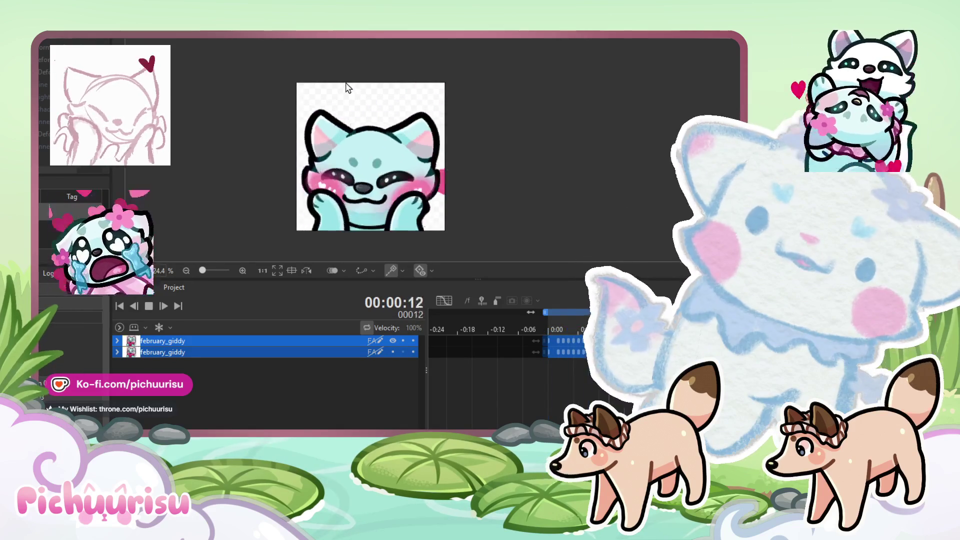
{"action": "scroll", "coordinate": [347, 86], "scroll_direction": "down", "scroll_amount": 1}
{"action": "scroll", "coordinate": [413, 111], "scroll_direction": "up", "scroll_amount": 1}
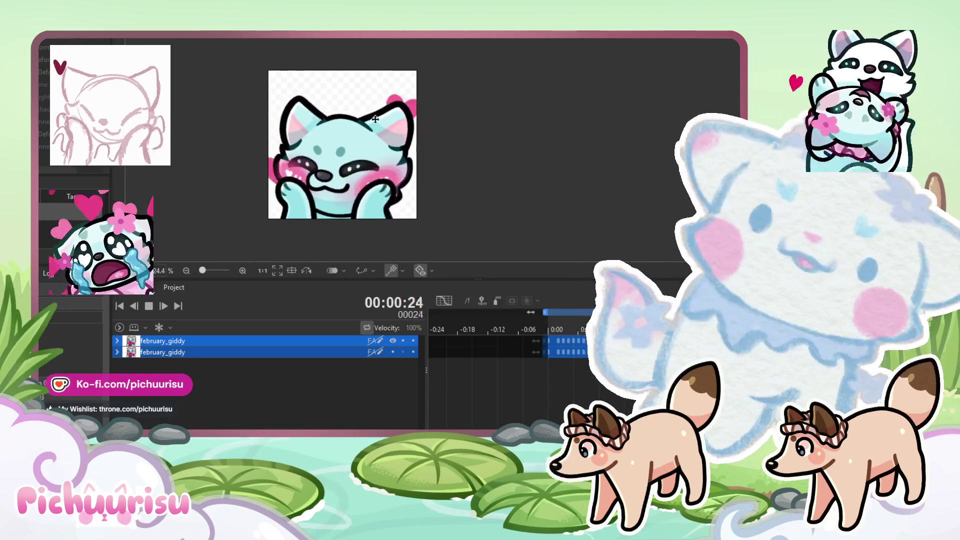
{"action": "scroll", "coordinate": [381, 105], "scroll_direction": "down", "scroll_amount": 2}
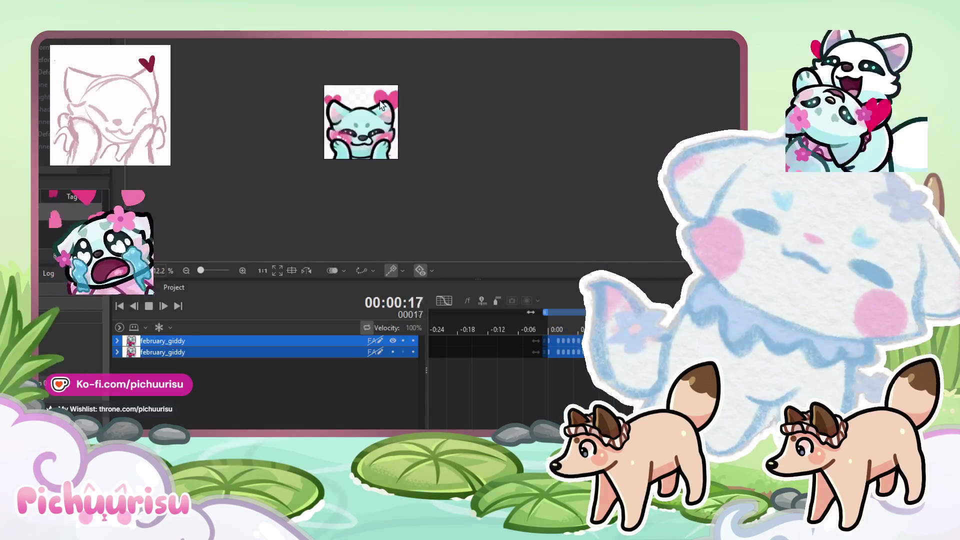
{"action": "scroll", "coordinate": [381, 105], "scroll_direction": "up", "scroll_amount": 2}
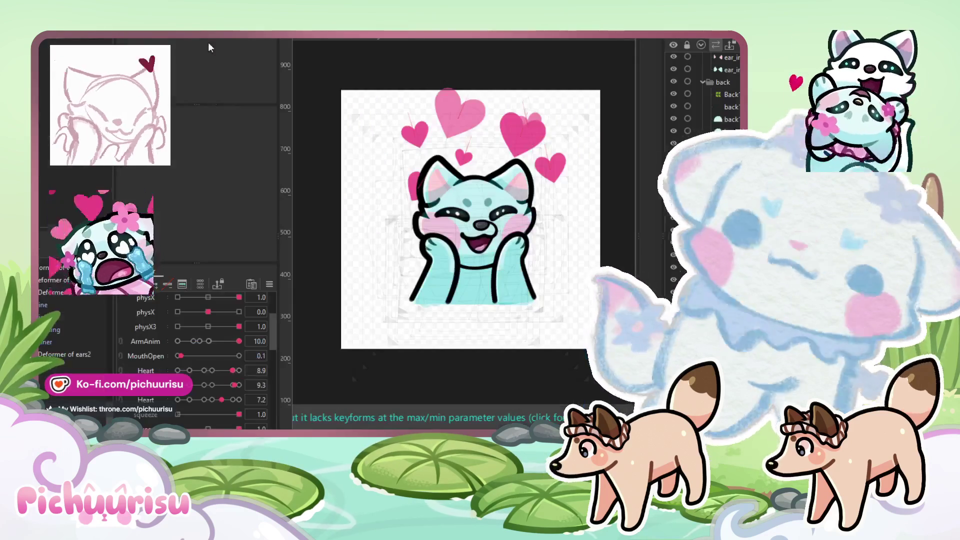
Step: Select the ear's rotation deformer and show the model image at full scale
{"action": "left_click", "coordinate": [544, 138]}
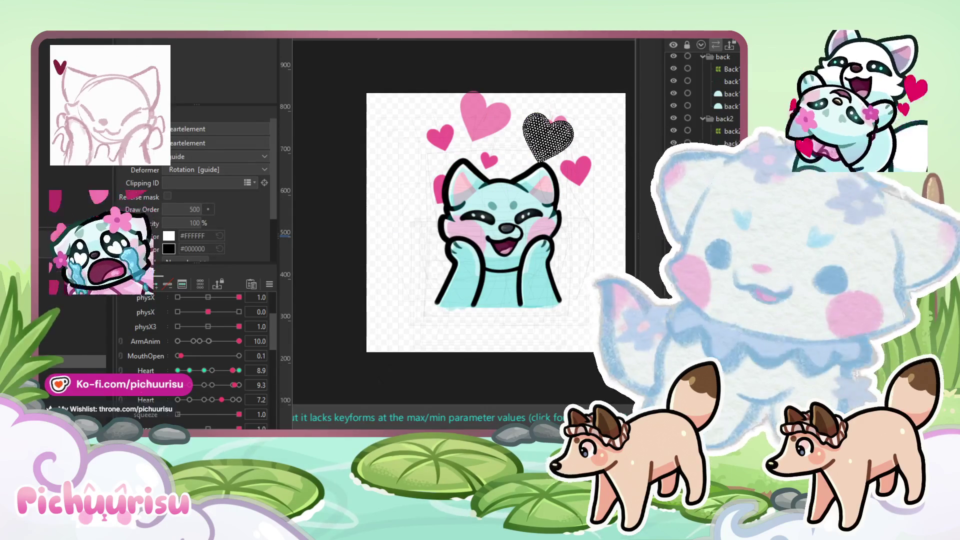
{"action": "key", "text": "Escape"}
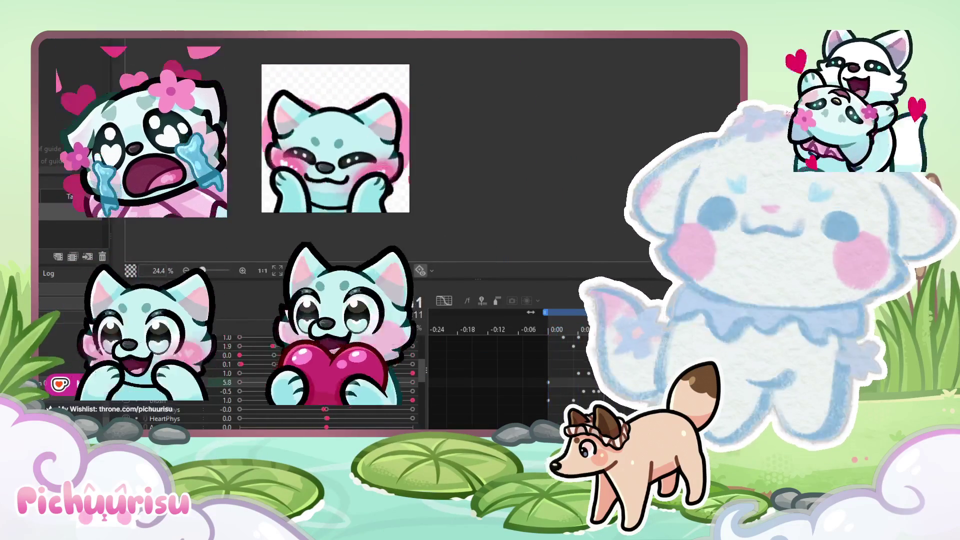
Step: Zoom in and out on the animation preview
{"action": "scroll", "coordinate": [677, 236], "scroll_direction": "down", "scroll_amount": 2}
{"action": "scroll", "coordinate": [617, 185], "scroll_direction": "up", "scroll_amount": 2}
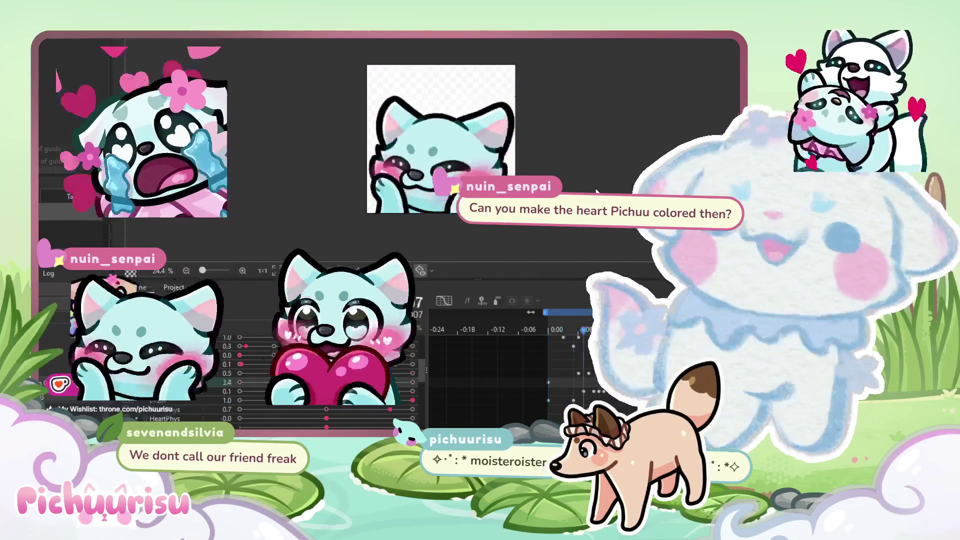
{"action": "scroll", "coordinate": [324, 132], "scroll_direction": "down", "scroll_amount": 2}
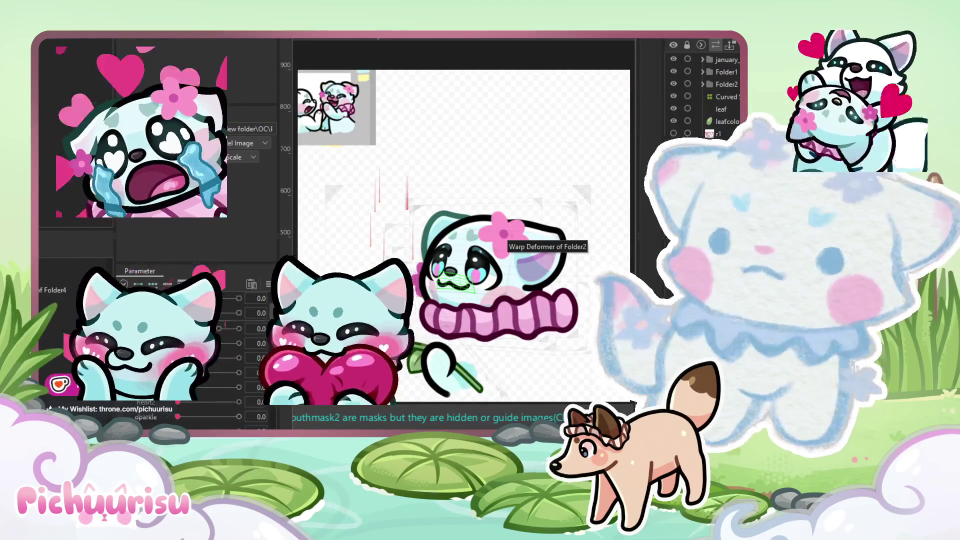
Step: Lower the blush parameter from 0.5 to 0.1 and select the spark layer under Folder1
{"action": "scroll", "coordinate": [196, 387], "scroll_direction": "down", "scroll_amount": 2}
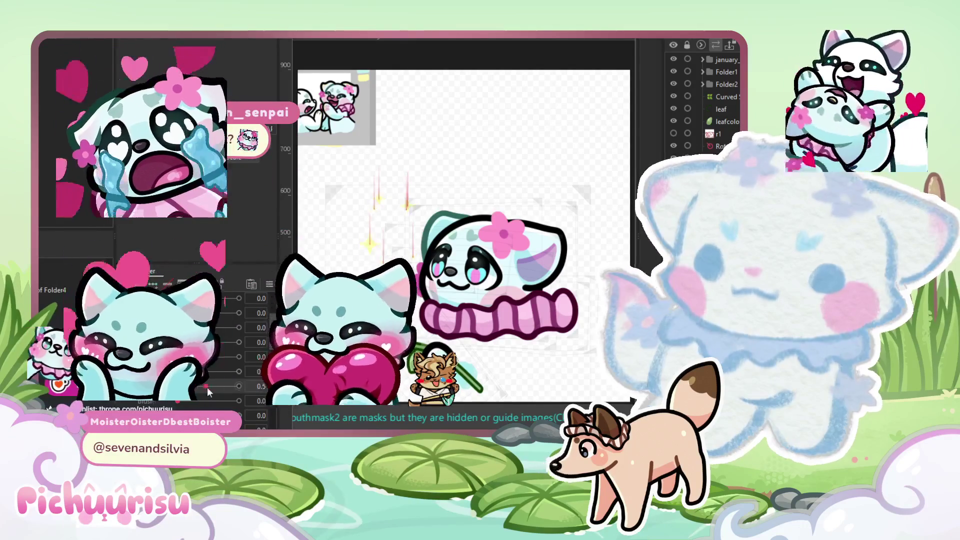
{"action": "left_click_drag", "start_coordinate": [207, 388], "coordinate": [183, 388]}
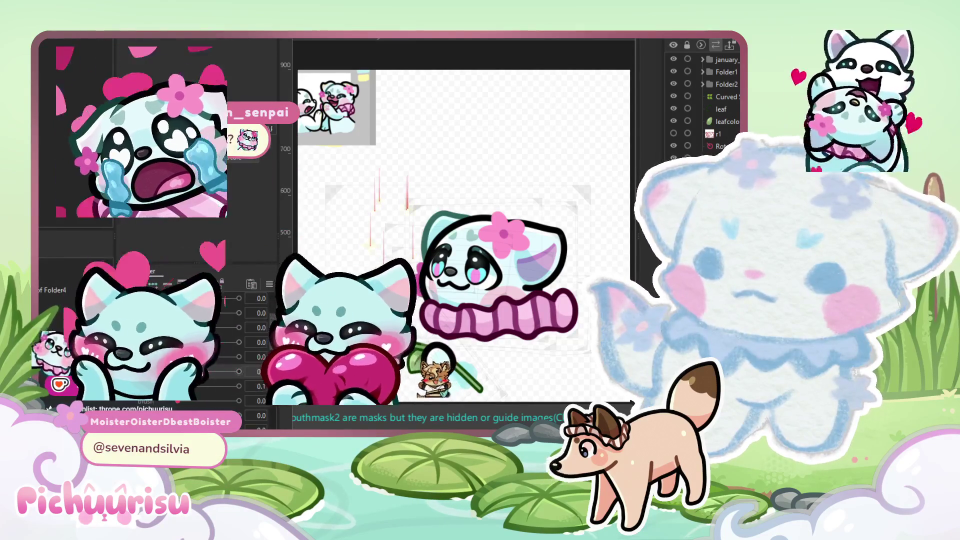
{"action": "left_click", "coordinate": [407, 200]}
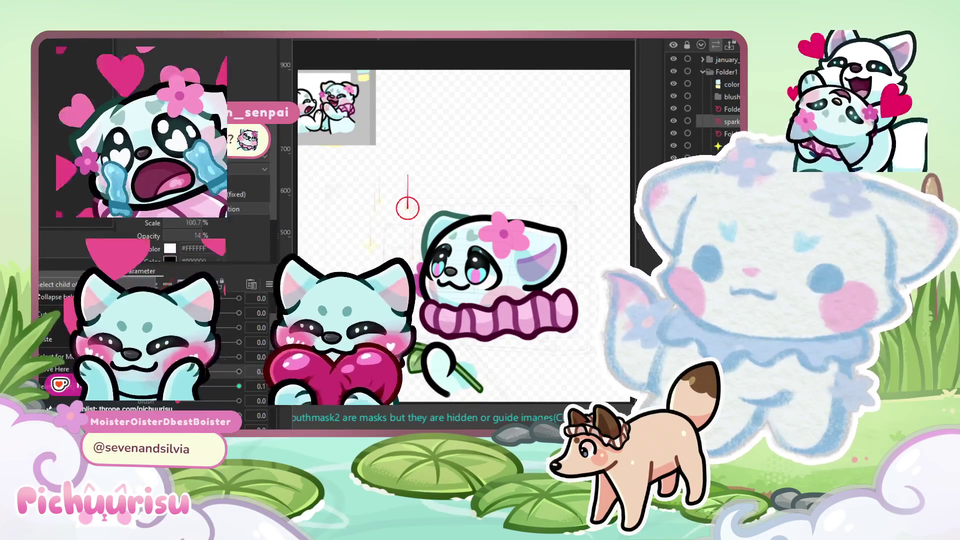
{"action": "left_click", "coordinate": [379, 201]}
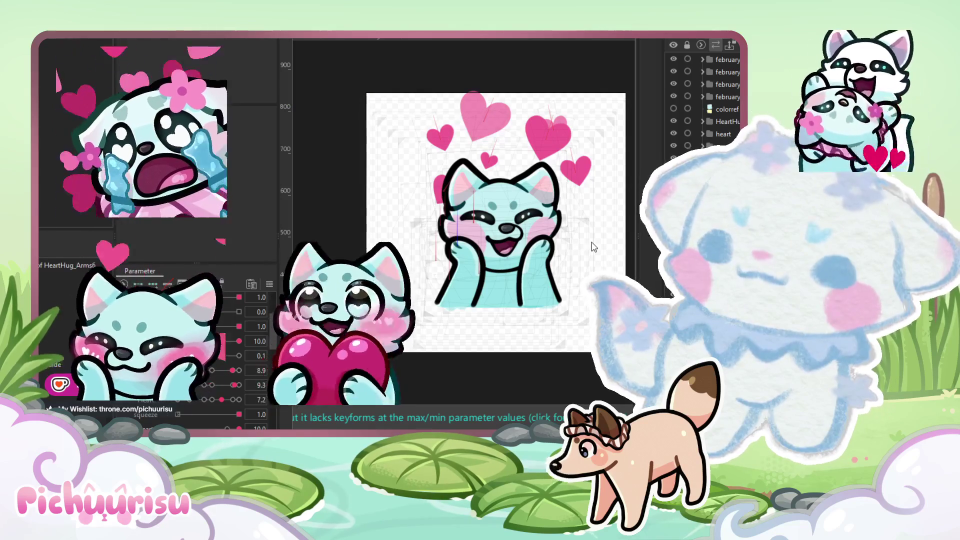
Step: Select the Curved Surface2 deformer and shift it left to move the sparkles
{"action": "left_click", "coordinate": [457, 307]}
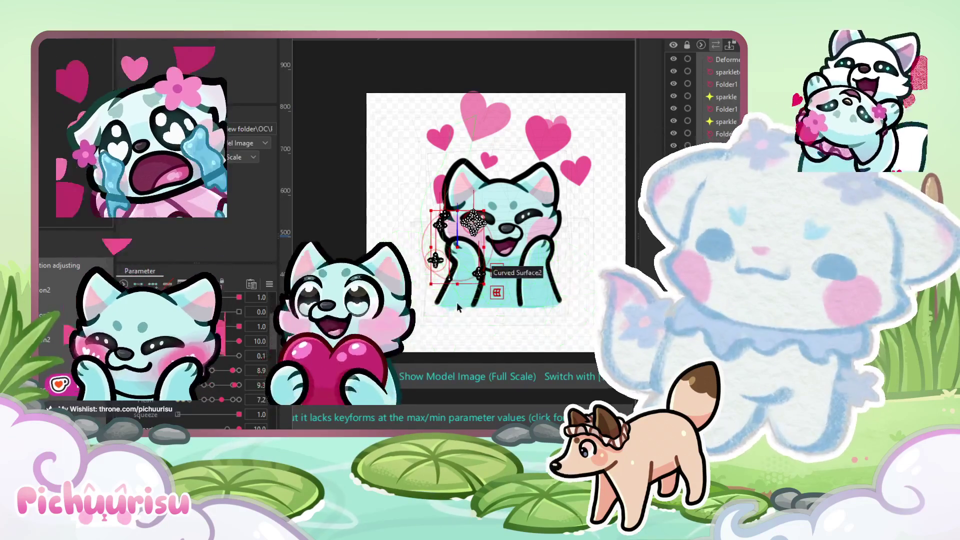
{"action": "left_click_drag", "start_coordinate": [457, 307], "coordinate": [427, 309]}
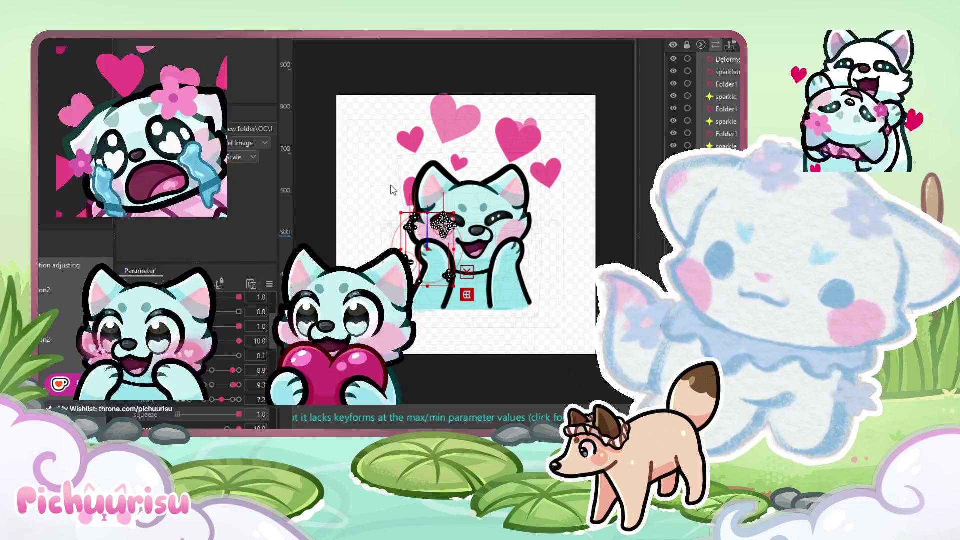
{"action": "scroll", "coordinate": [240, 350], "scroll_direction": "down", "scroll_amount": 3}
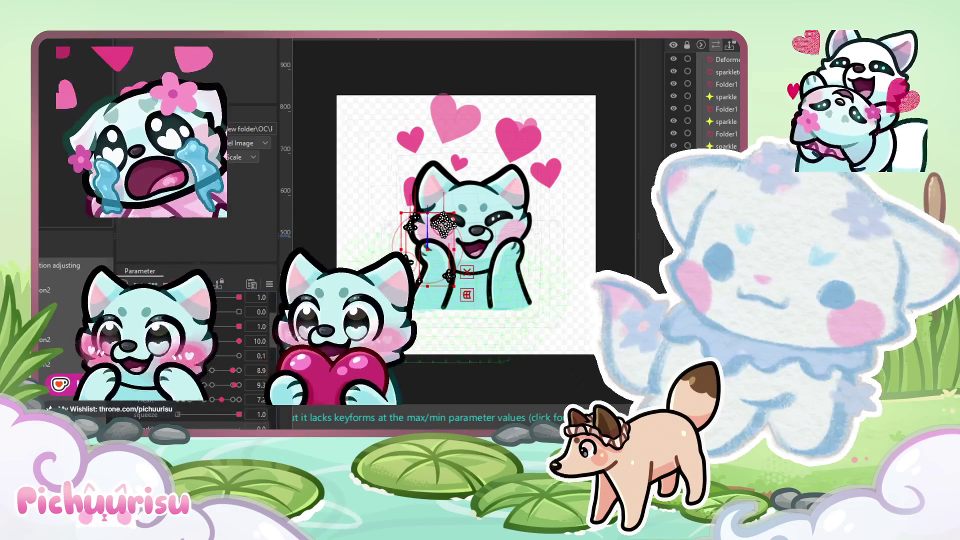
{"action": "scroll", "coordinate": [240, 350], "scroll_direction": "down", "scroll_amount": 3}
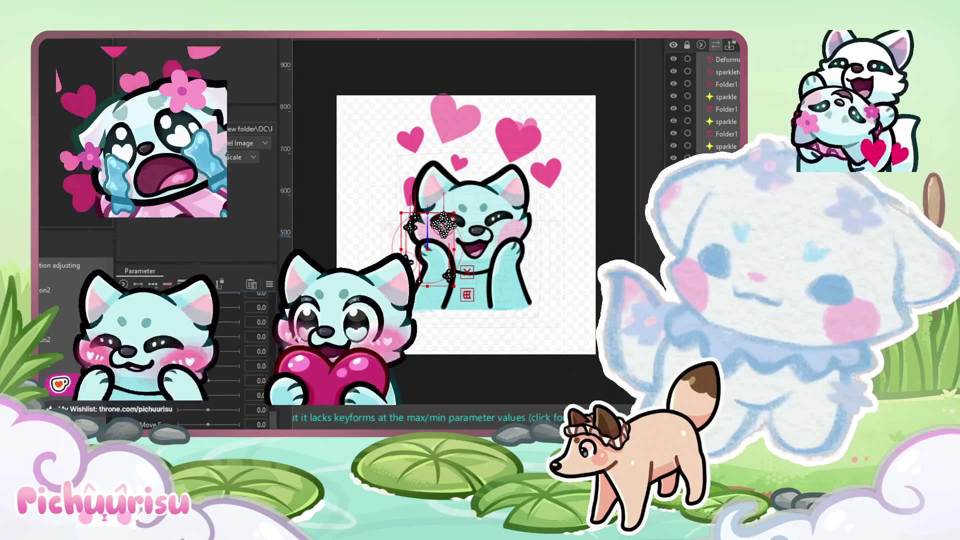
{"action": "scroll", "coordinate": [240, 350], "scroll_direction": "down", "scroll_amount": 3}
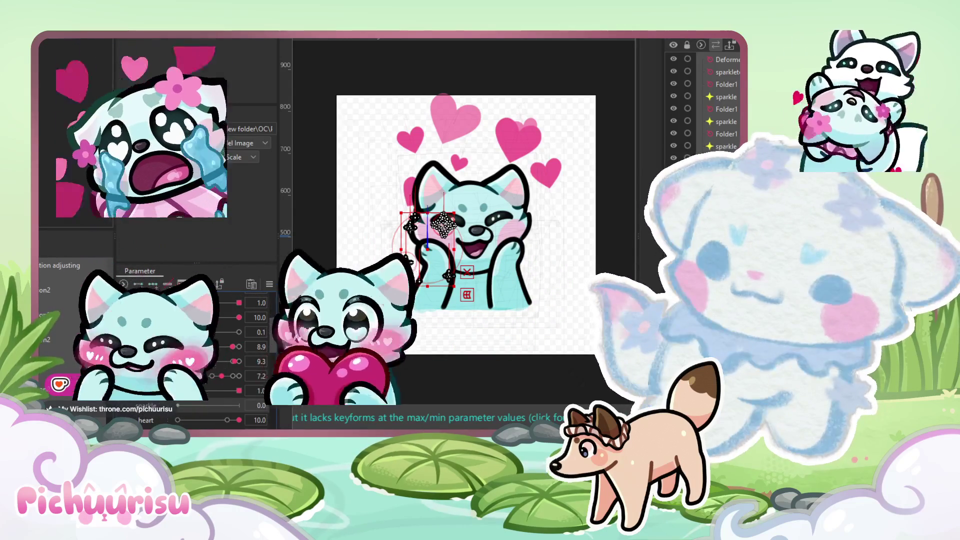
{"action": "scroll", "coordinate": [240, 350], "scroll_direction": "down", "scroll_amount": 1}
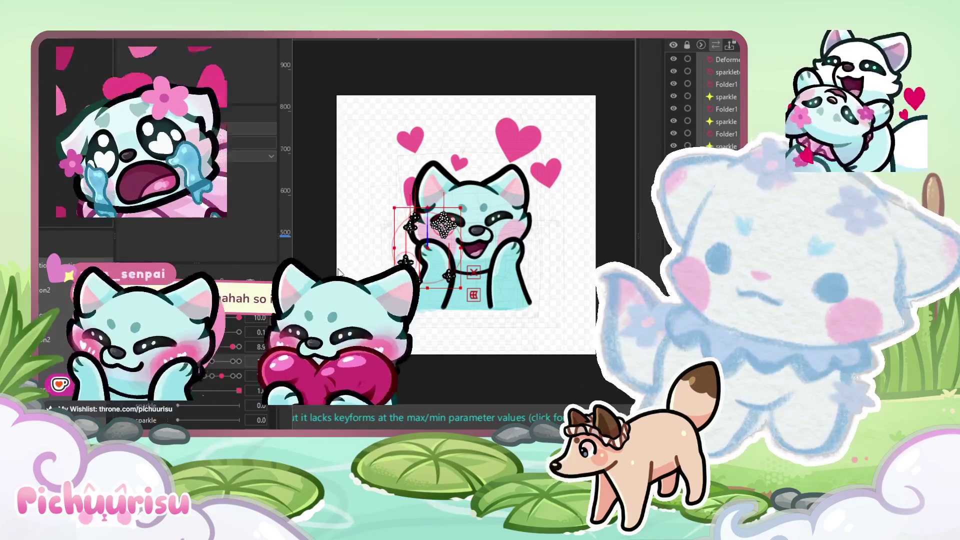
{"action": "left_click_drag", "start_coordinate": [232, 361], "coordinate": [225, 362]}
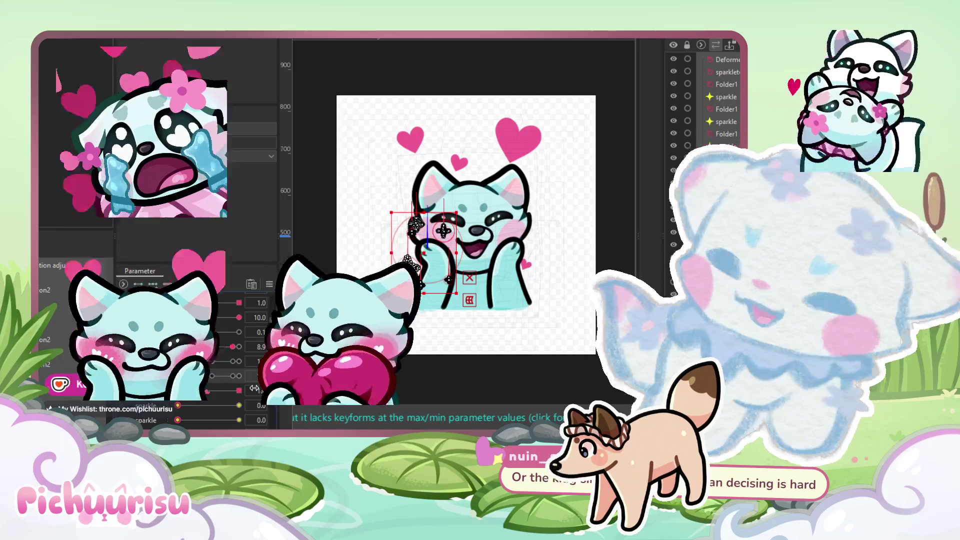
Step: Raise the sparkle parameters to preview the twinkling
{"action": "left_click", "coordinate": [178, 420]}
{"action": "mouse_move", "coordinate": [179, 420]}
{"action": "left_mouse_down"}
{"action": "mouse_move", "coordinate": [210, 405]}
{"action": "mouse_move", "coordinate": [233, 406]}
{"action": "mouse_move", "coordinate": [217, 408]}
{"action": "mouse_move", "coordinate": [239, 420]}
{"action": "mouse_move", "coordinate": [202, 406]}
{"action": "left_mouse_up"}
{"action": "scroll", "coordinate": [461, 292], "scroll_direction": "up", "scroll_amount": 2}
Step: Move one sparkle from the cheek to the right ear and another to the head's left edge
{"action": "left_click", "coordinate": [395, 188]}
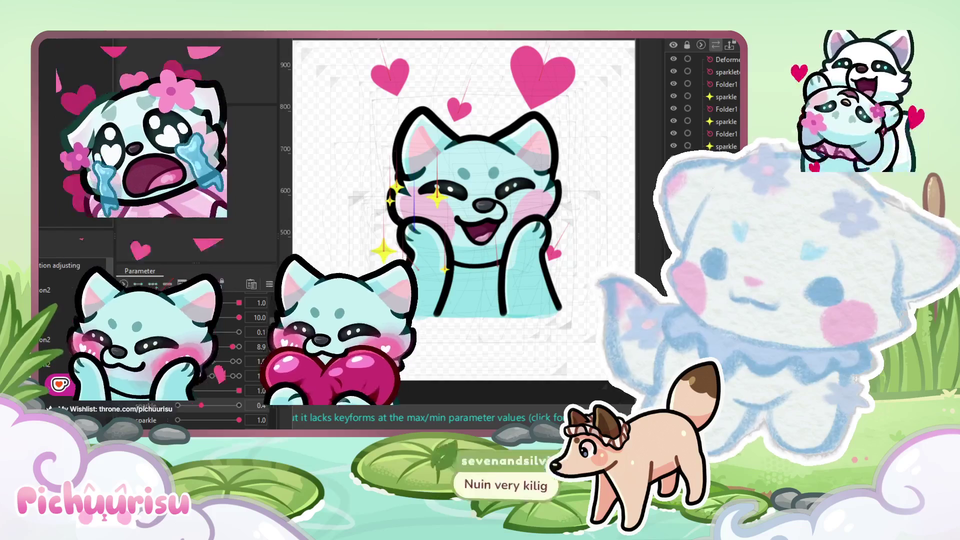
{"action": "mouse_move", "coordinate": [392, 193]}
{"action": "left_mouse_down"}
{"action": "mouse_move", "coordinate": [429, 172]}
{"action": "mouse_move", "coordinate": [550, 148]}
{"action": "mouse_move", "coordinate": [560, 155]}
{"action": "left_mouse_up"}
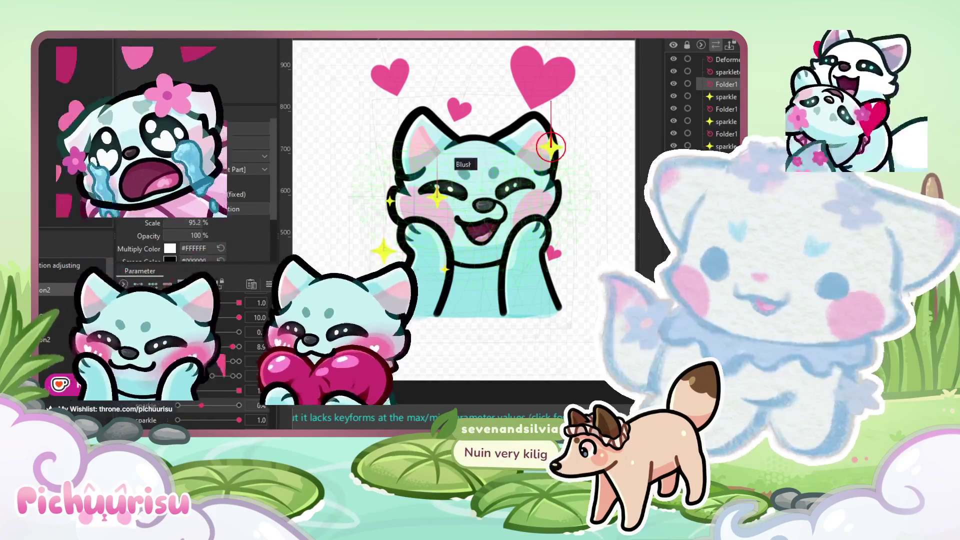
{"action": "left_click", "coordinate": [418, 285]}
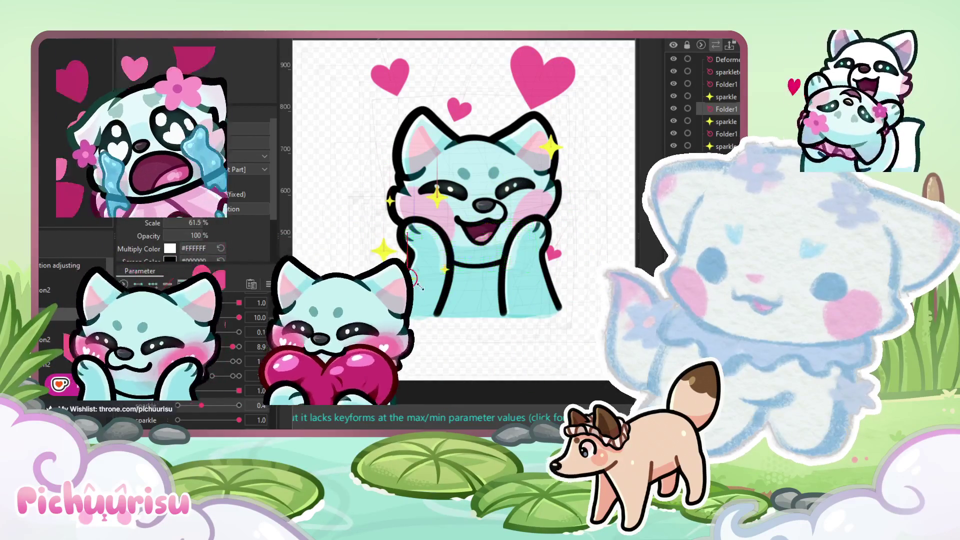
{"action": "left_click", "coordinate": [455, 259]}
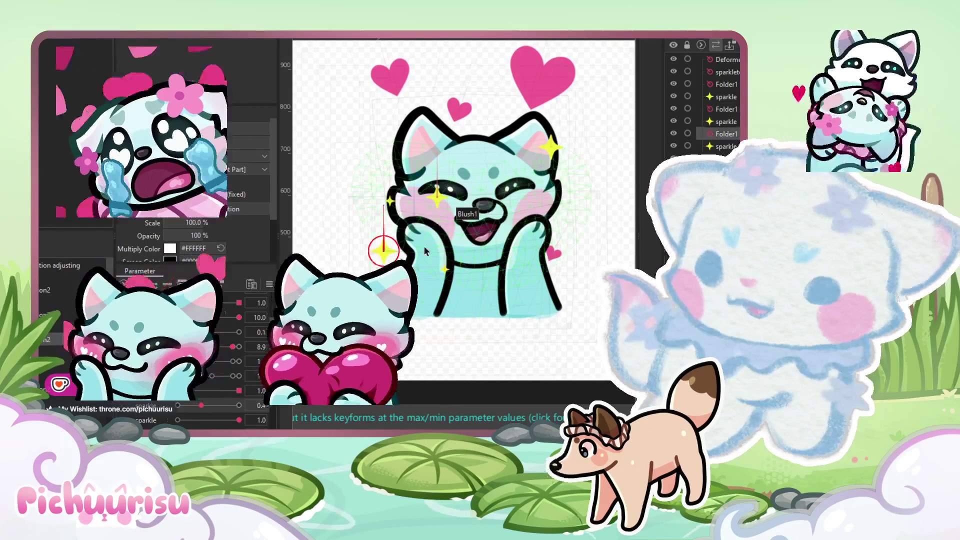
{"action": "left_click", "coordinate": [384, 254]}
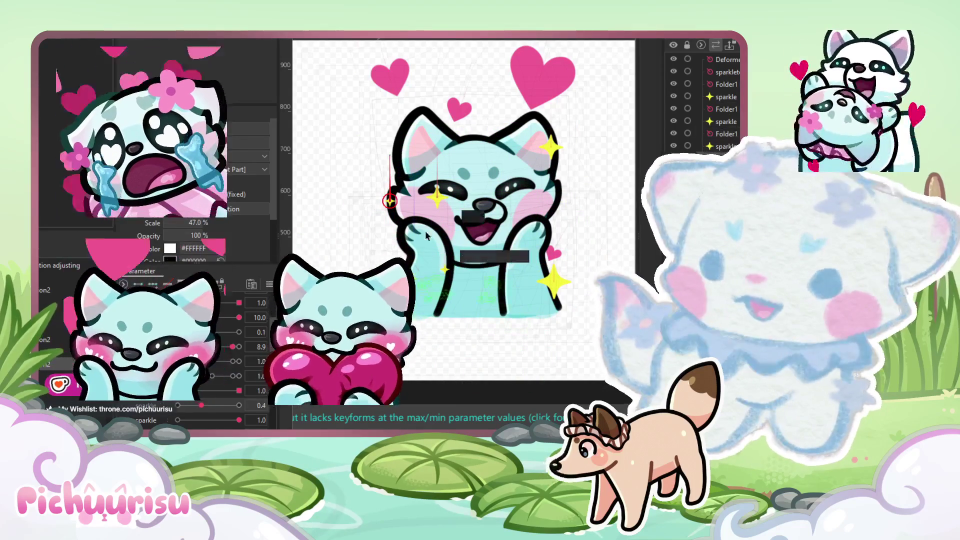
{"action": "left_click", "coordinate": [395, 201]}
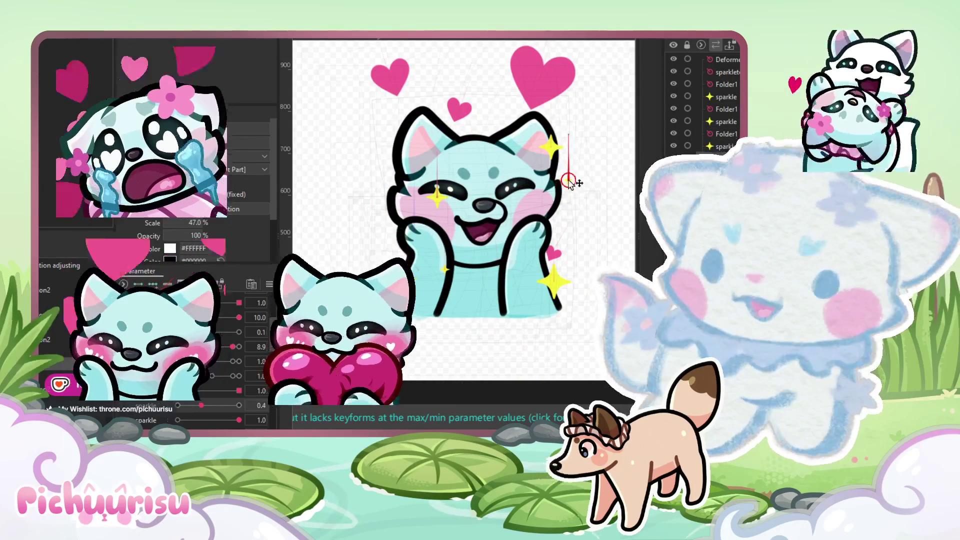
{"action": "left_click", "coordinate": [569, 179]}
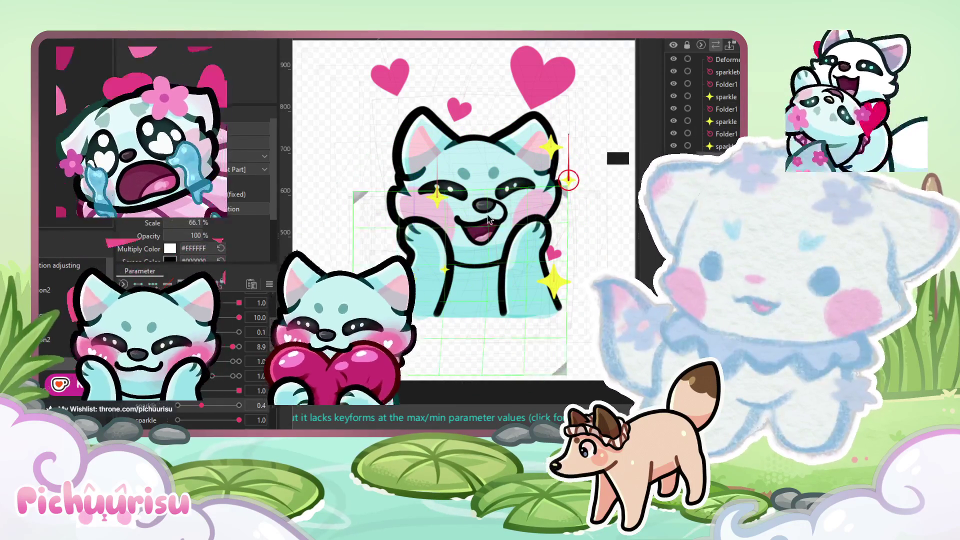
{"action": "left_click", "coordinate": [444, 269]}
{"action": "left_click", "coordinate": [439, 198]}
{"action": "mouse_move", "coordinate": [439, 199]}
{"action": "left_mouse_down"}
{"action": "mouse_move", "coordinate": [406, 165]}
{"action": "mouse_move", "coordinate": [393, 180]}
{"action": "left_mouse_up"}
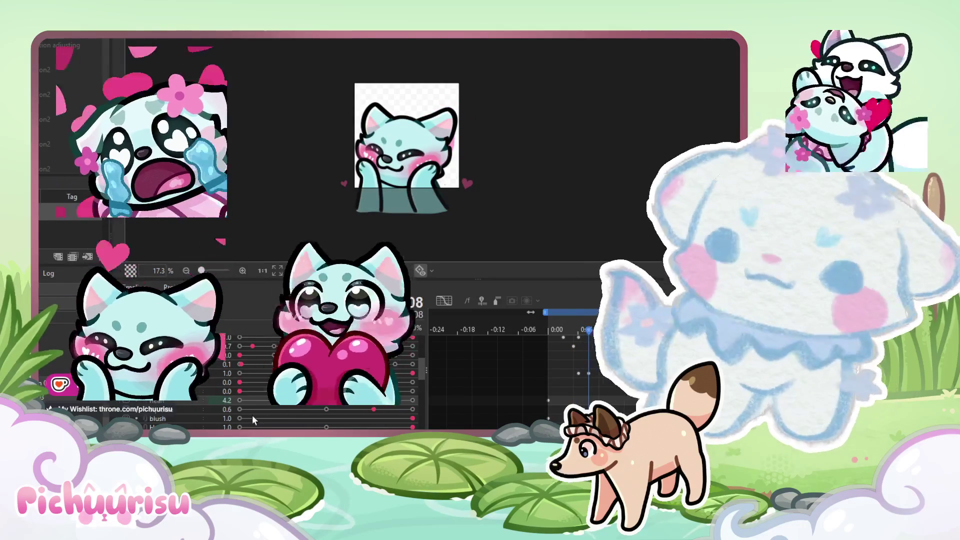
Step: Browse the physics and property tracks, then return to the parameter tracks
{"action": "left_click", "coordinate": [241, 392]}
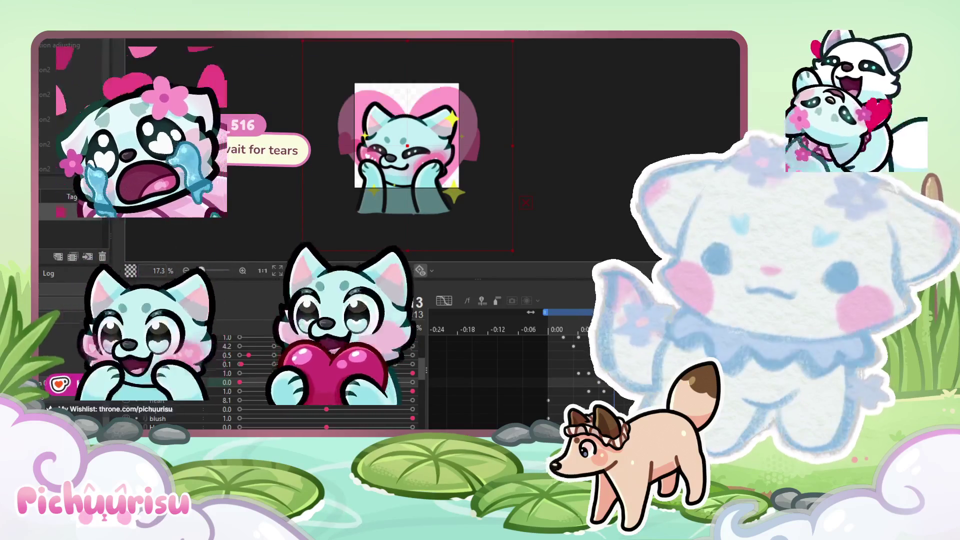
{"action": "left_click", "coordinate": [245, 341]}
{"action": "left_click", "coordinate": [245, 346]}
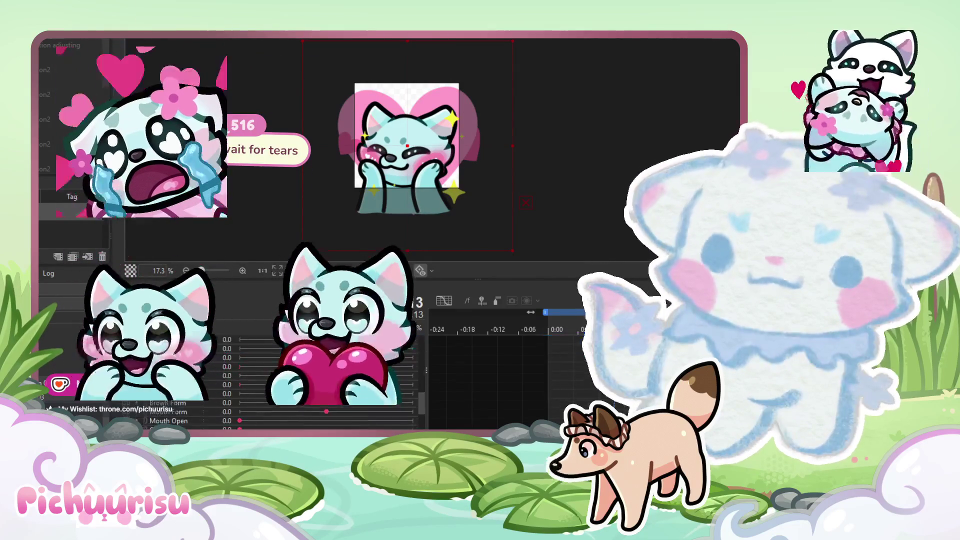
{"action": "left_click", "coordinate": [246, 345]}
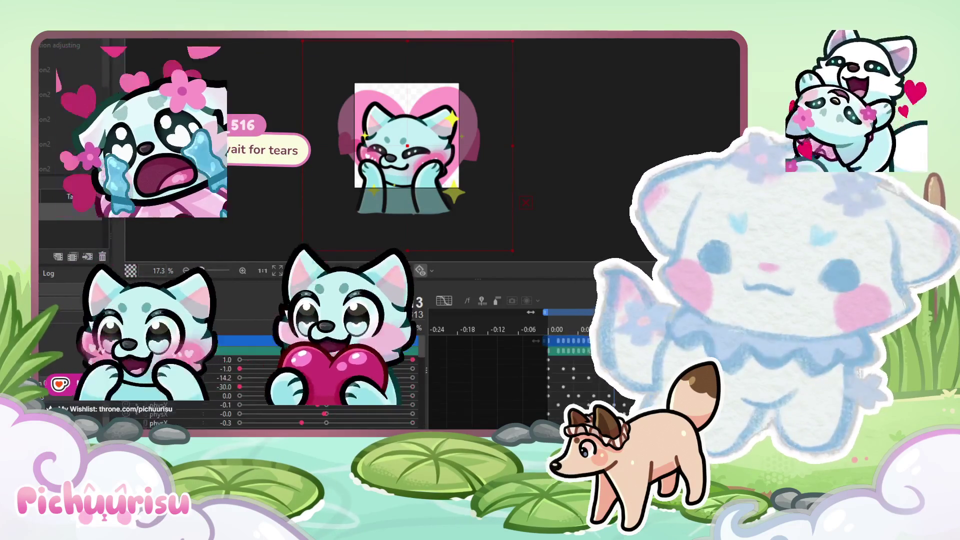
{"action": "scroll", "coordinate": [411, 395], "scroll_direction": "down", "scroll_amount": 3}
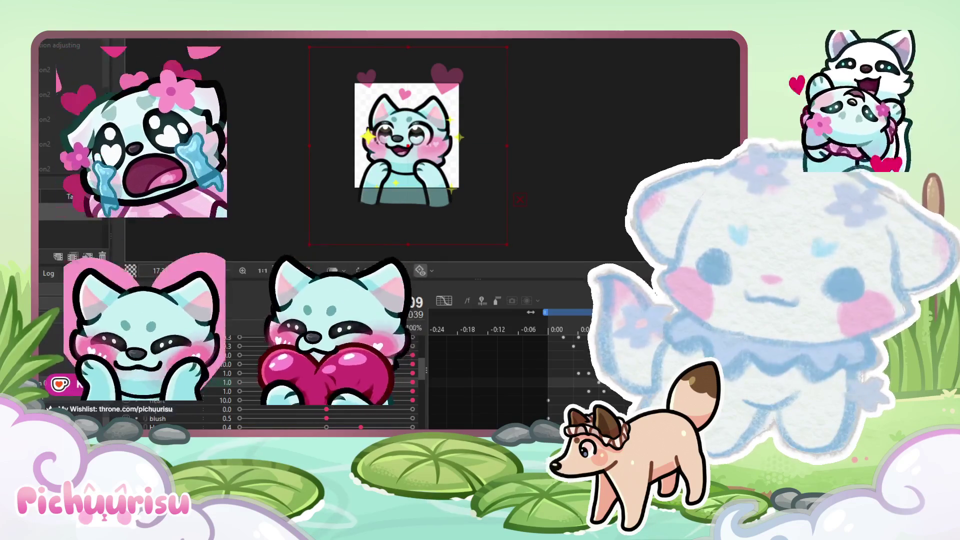
Step: Set the parameter's keyed value to 0.0, step one frame, and play the preview
{"action": "left_click_drag", "start_coordinate": [247, 382], "coordinate": [240, 382]}
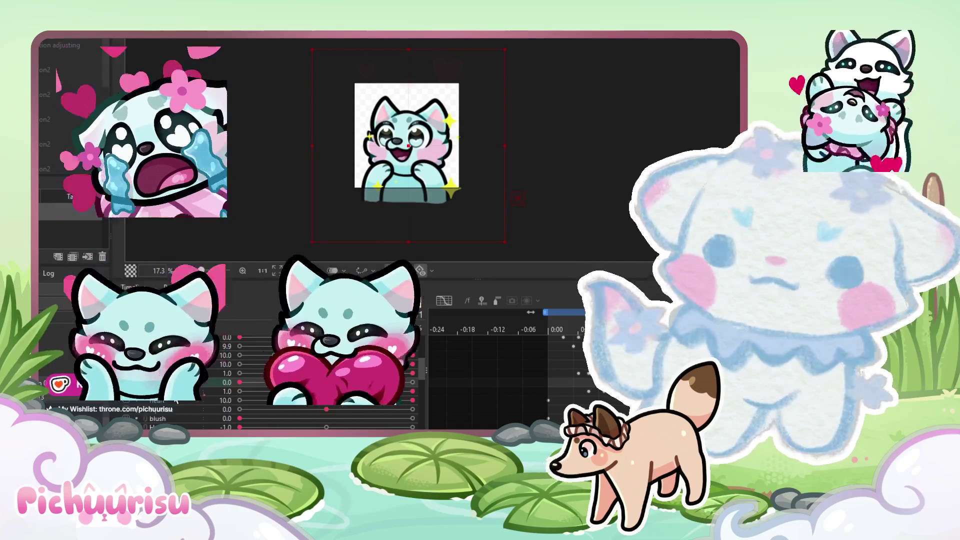
{"action": "left_click", "coordinate": [407, 391]}
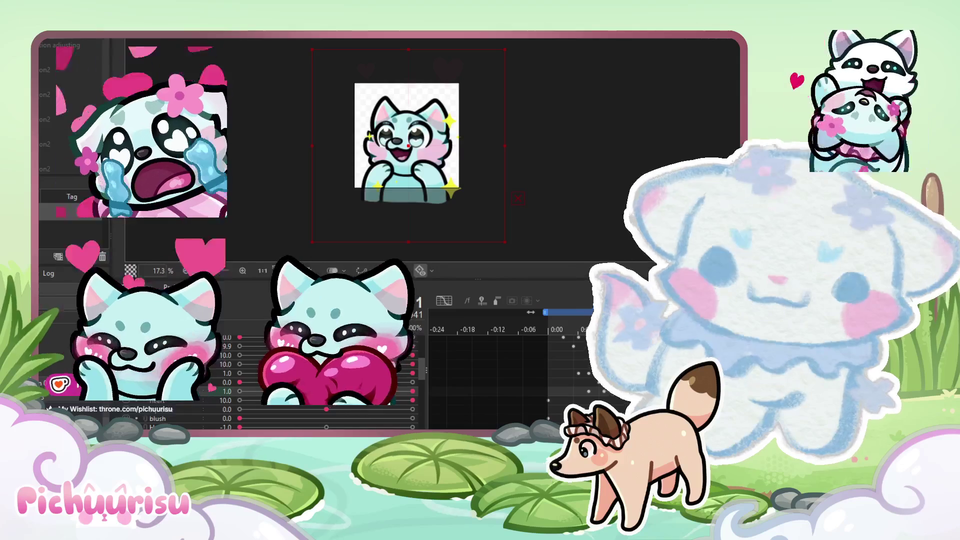
{"action": "key", "text": "Right"}
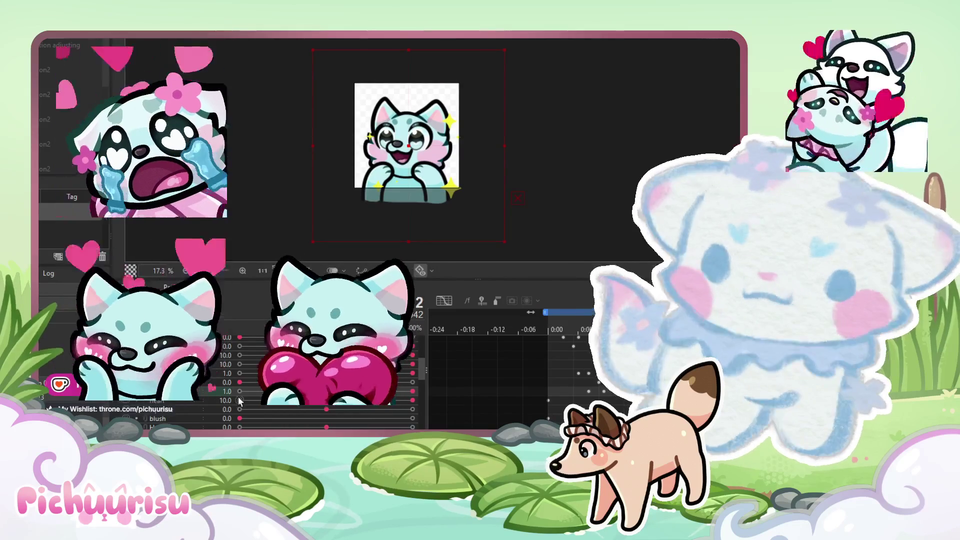
{"action": "left_click", "coordinate": [561, 100]}
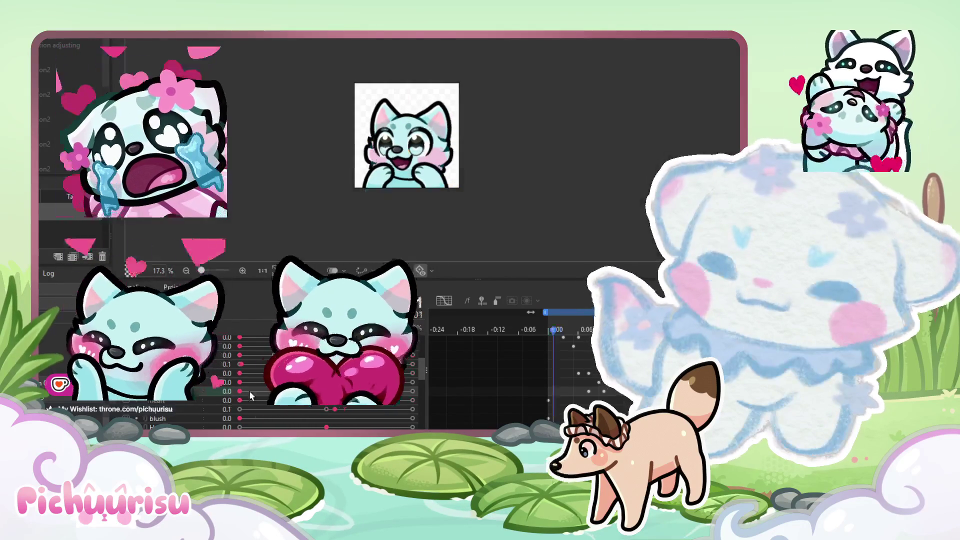
Step: Zoom in on the playing preview and shift the view slightly right
{"action": "scroll", "coordinate": [456, 138], "scroll_direction": "up", "scroll_amount": 3}
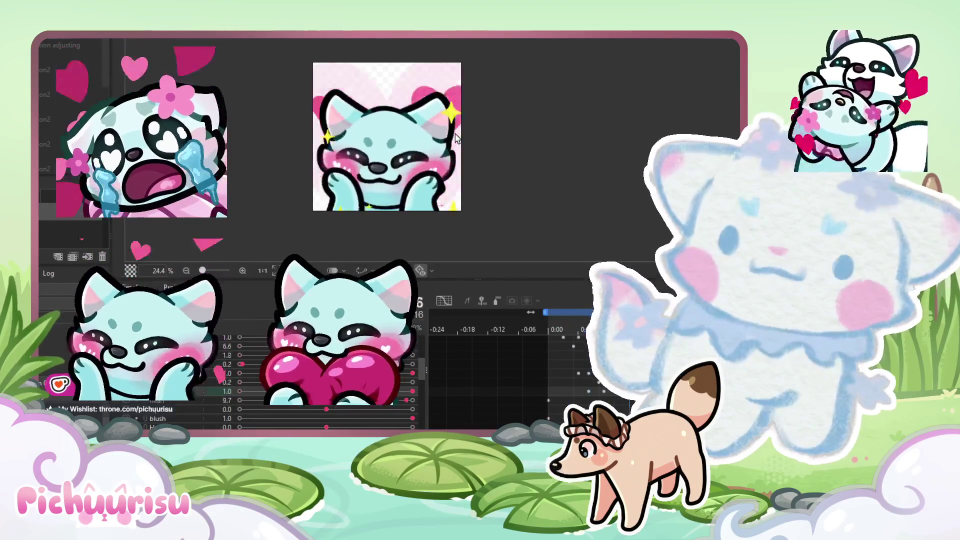
{"action": "left_click_drag", "start_coordinate": [466, 154], "coordinate": [487, 152]}
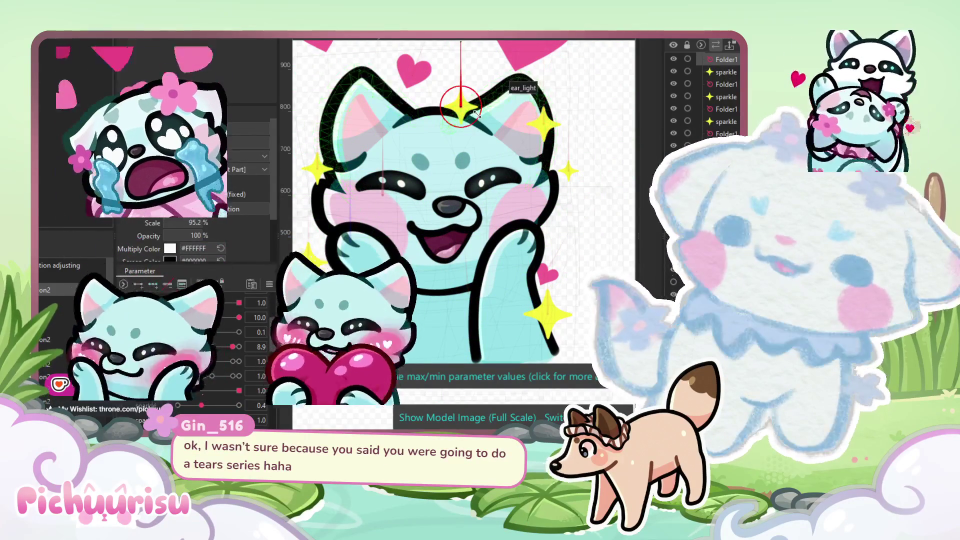
Step: Move the lower sparkle about 50 px up and shrink it slightly
{"action": "scroll", "coordinate": [465, 109], "scroll_direction": "up", "scroll_amount": 2}
{"action": "scroll", "coordinate": [467, 108], "scroll_direction": "down", "scroll_amount": 2}
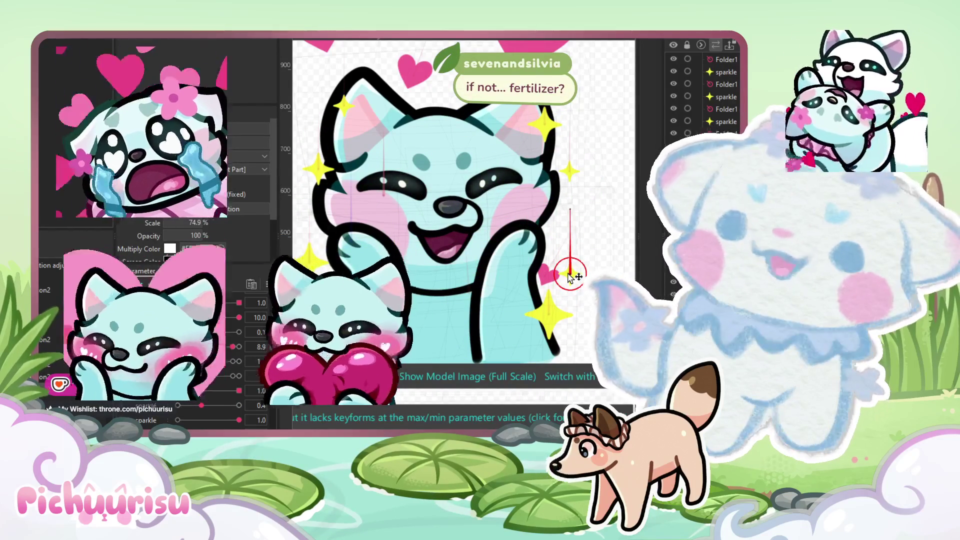
{"action": "scroll", "coordinate": [480, 239], "scroll_direction": "down", "scroll_amount": 2}
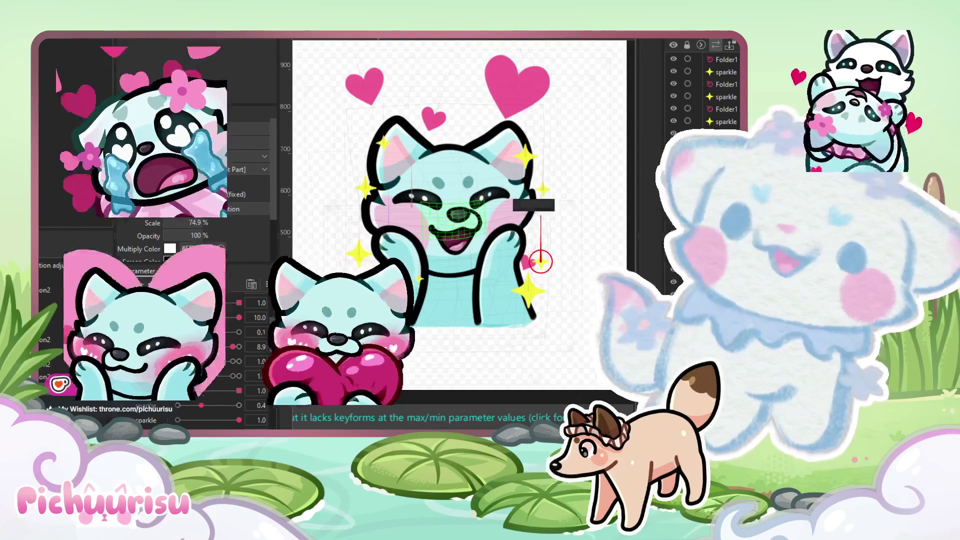
{"action": "scroll", "coordinate": [383, 103], "scroll_direction": "down", "scroll_amount": 2}
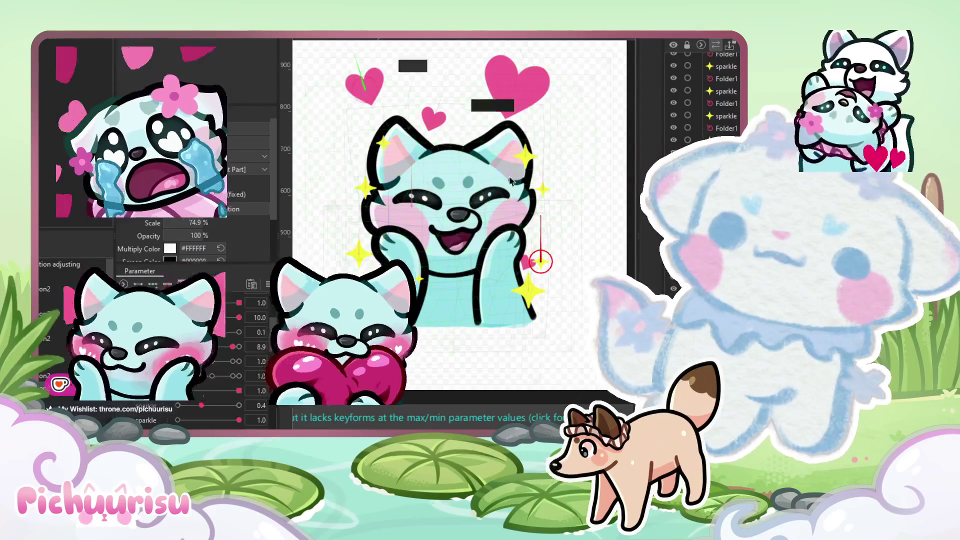
{"action": "scroll", "coordinate": [537, 297], "scroll_direction": "up", "scroll_amount": 2}
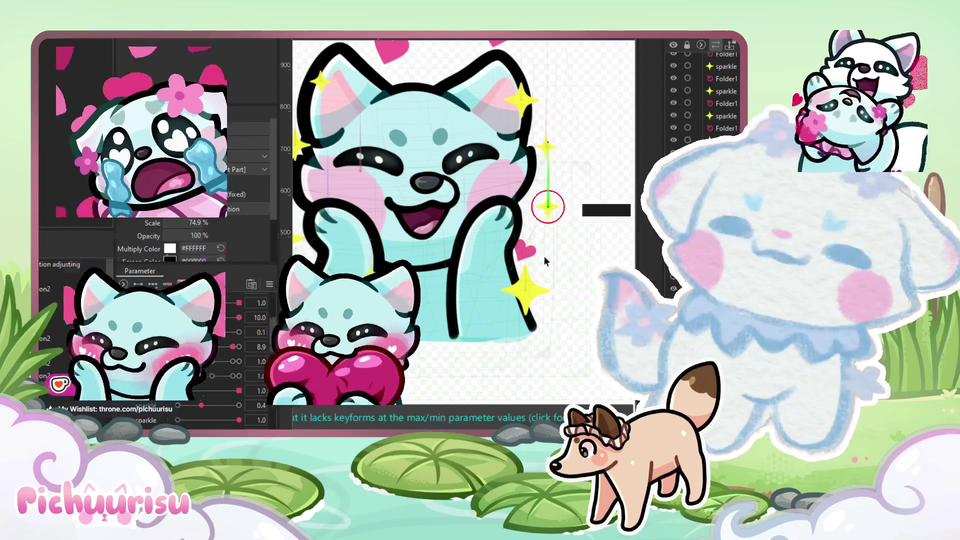
{"action": "left_click", "coordinate": [525, 289]}
{"action": "left_click_drag", "start_coordinate": [526, 289], "coordinate": [528, 266]}
{"action": "mouse_move", "coordinate": [600, 242]}
{"action": "left_mouse_down"}
{"action": "mouse_move", "coordinate": [541, 274]}
{"action": "mouse_move", "coordinate": [600, 283]}
{"action": "left_mouse_up"}
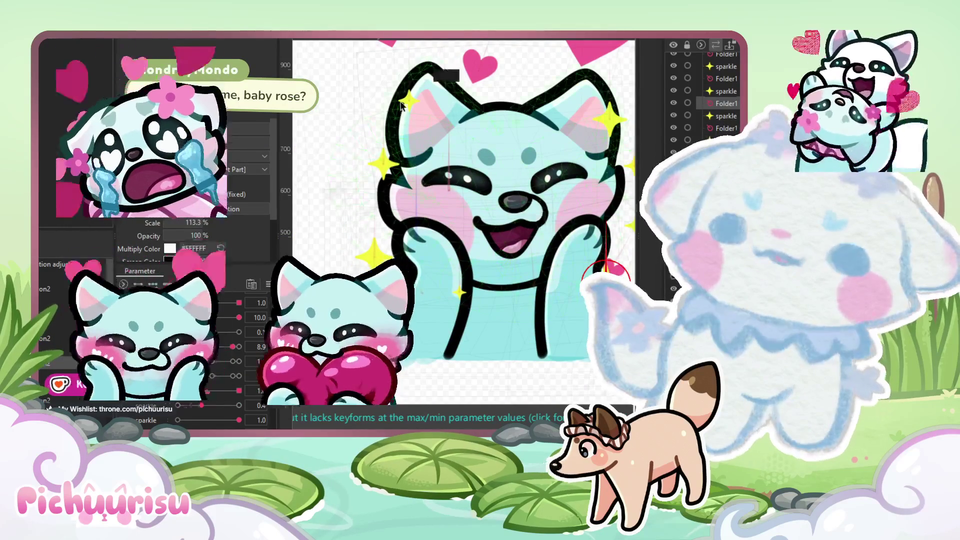
Step: Select the sparkle deformer and move it up onto the cat's ear
{"action": "left_click", "coordinate": [409, 101]}
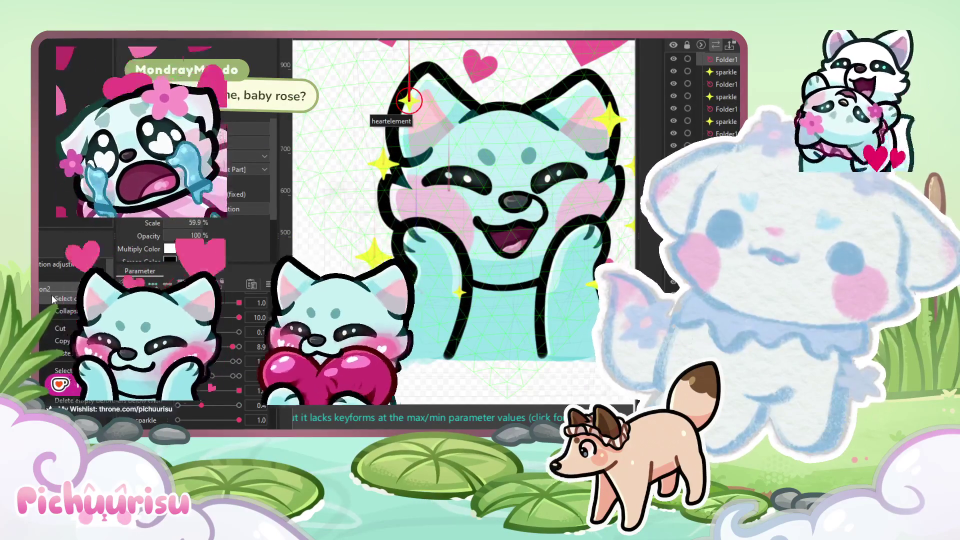
{"action": "left_click", "coordinate": [426, 150]}
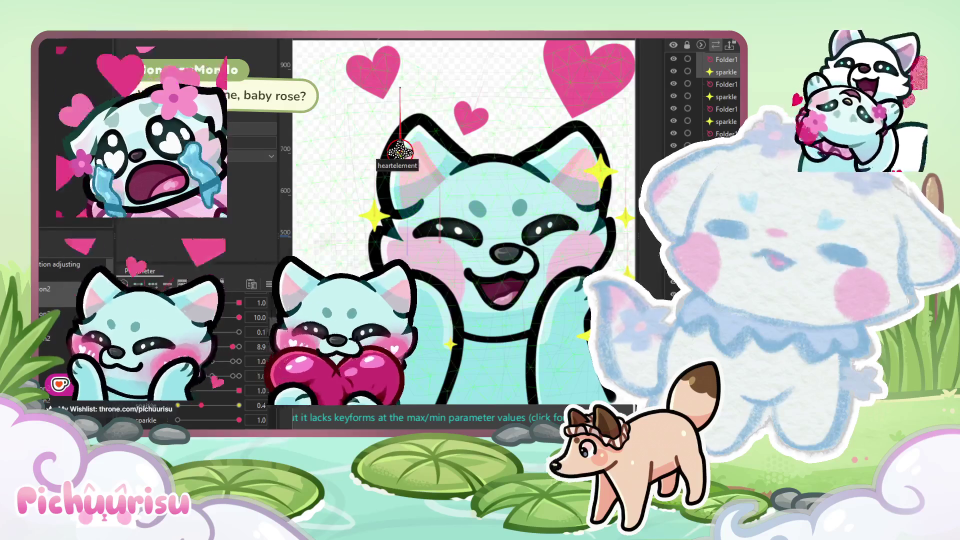
{"action": "left_click", "coordinate": [401, 152]}
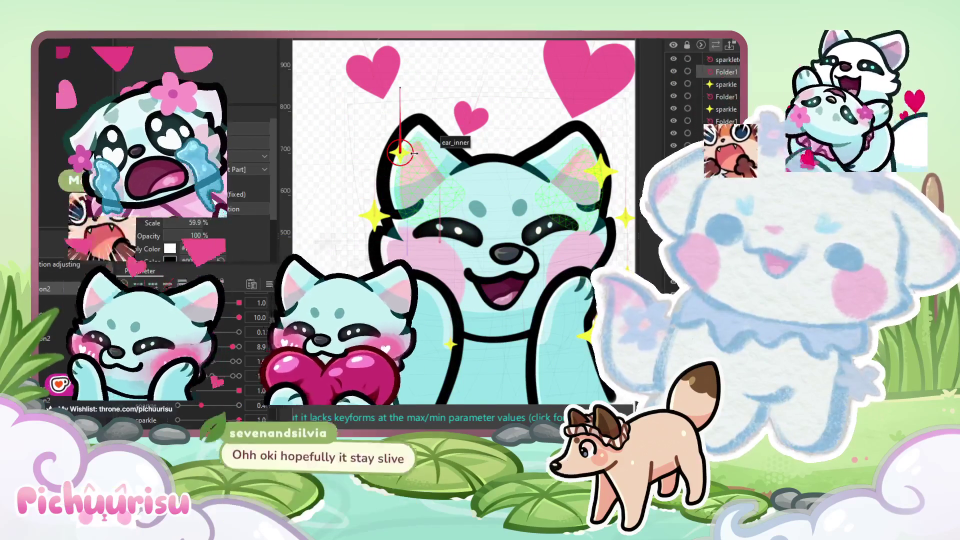
{"action": "left_click", "coordinate": [594, 151]}
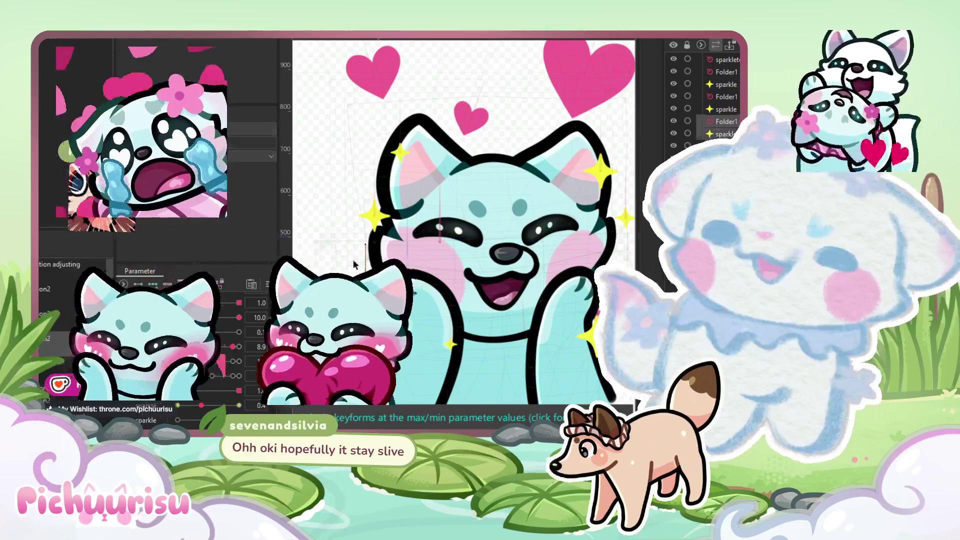
{"action": "left_click", "coordinate": [426, 245]}
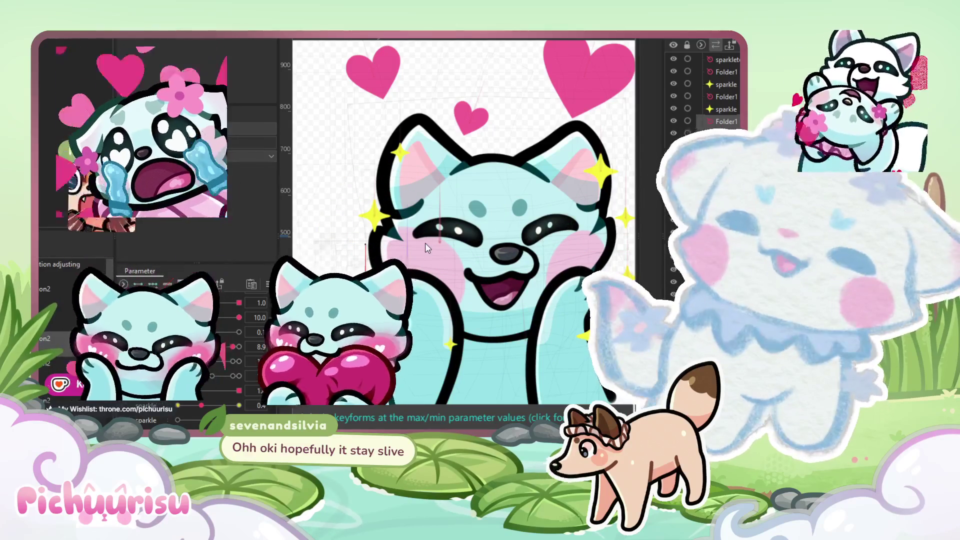
{"action": "left_click", "coordinate": [423, 280]}
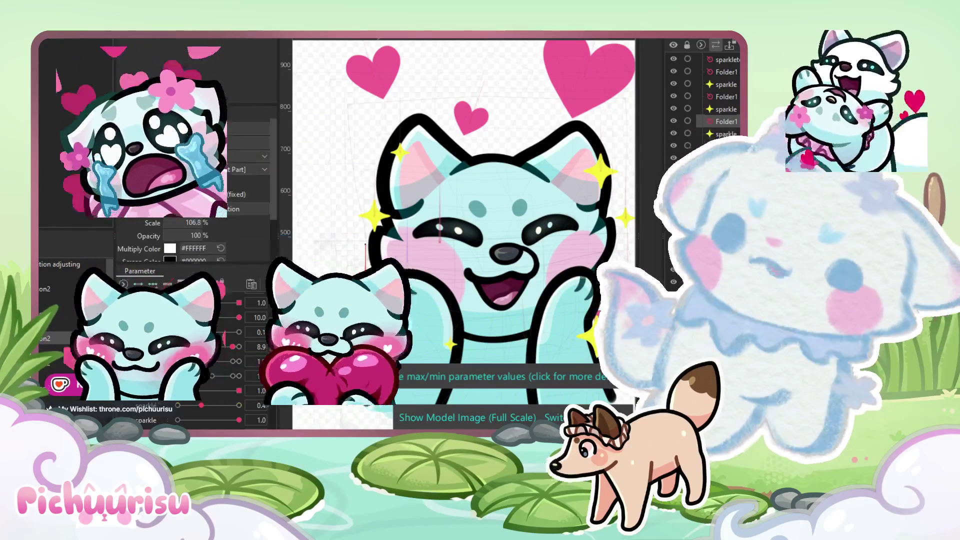
{"action": "left_click_drag", "start_coordinate": [440, 220], "coordinate": [453, 153]}
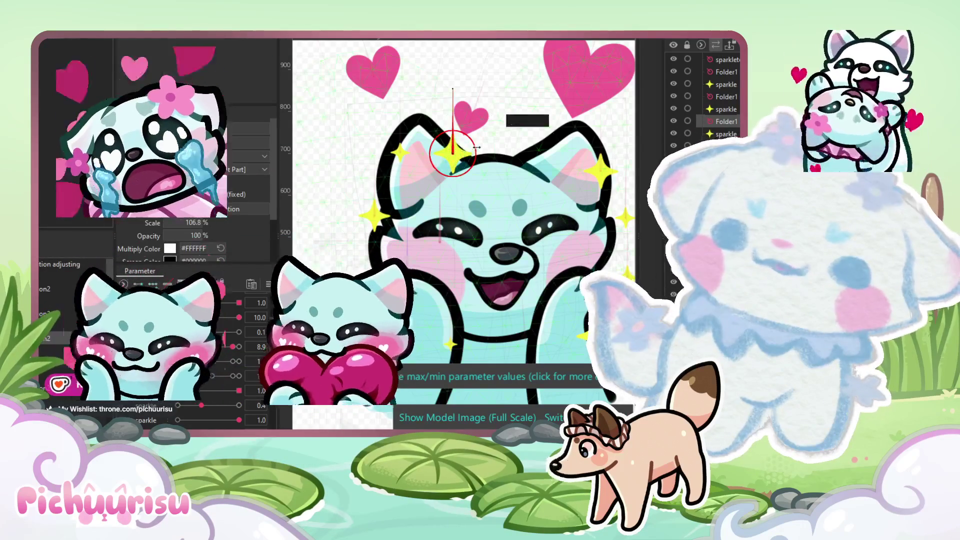
Step: Re-pose the head by setting the physX parameter to -1, turning it left
{"action": "scroll", "coordinate": [466, 150], "scroll_direction": "down", "scroll_amount": 3}
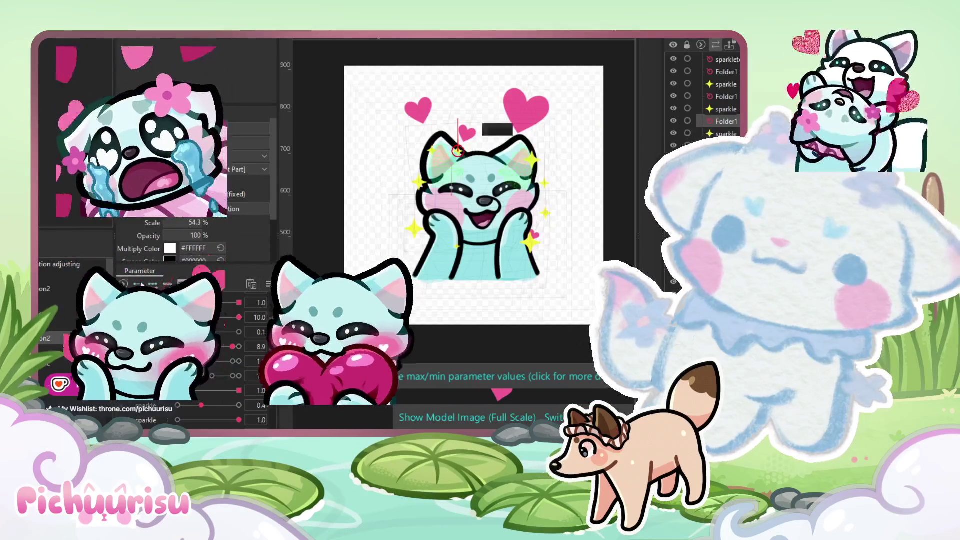
{"action": "left_click", "coordinate": [435, 215]}
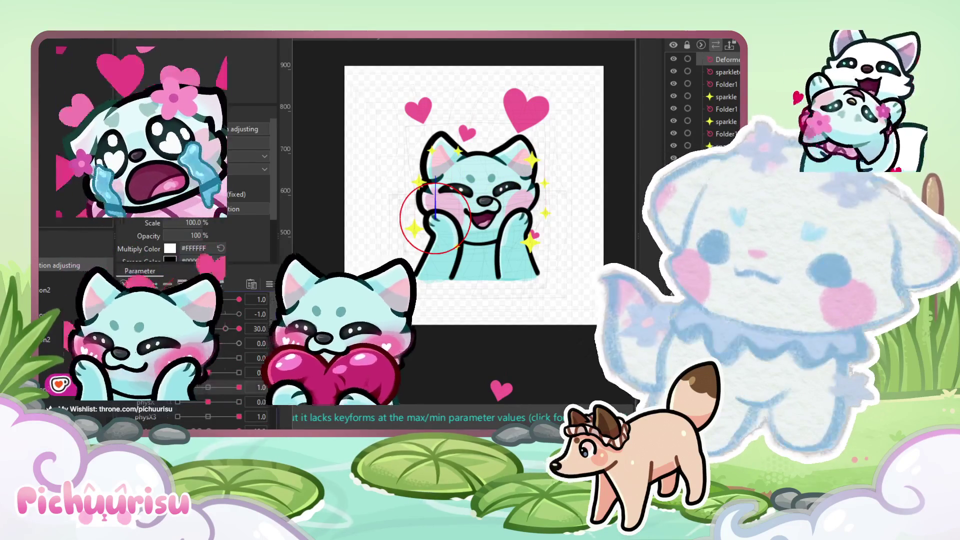
{"action": "left_click_drag", "start_coordinate": [209, 386], "coordinate": [218, 382]}
{"action": "left_click", "coordinate": [239, 387]}
{"action": "left_click", "coordinate": [208, 387]}
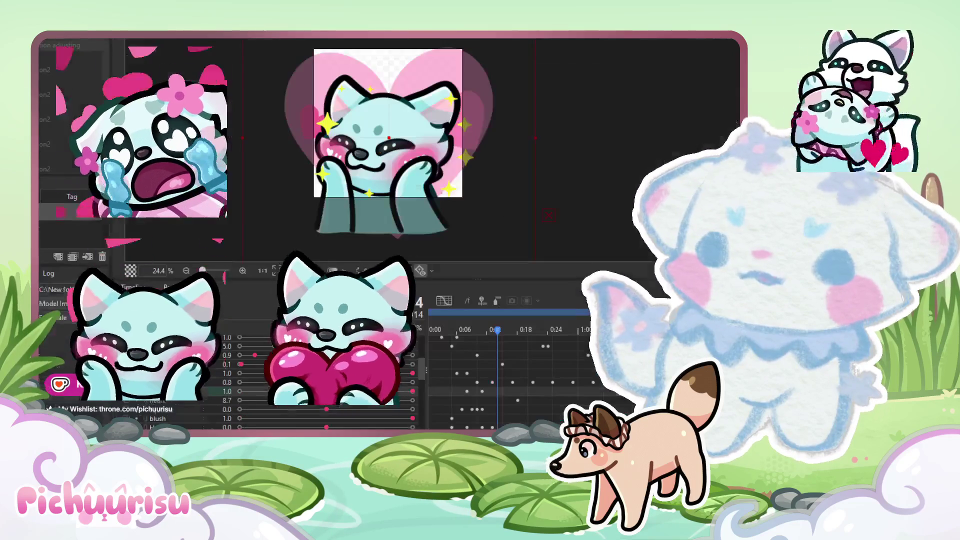
{"action": "scroll", "coordinate": [470, 164], "scroll_direction": "down", "scroll_amount": 2}
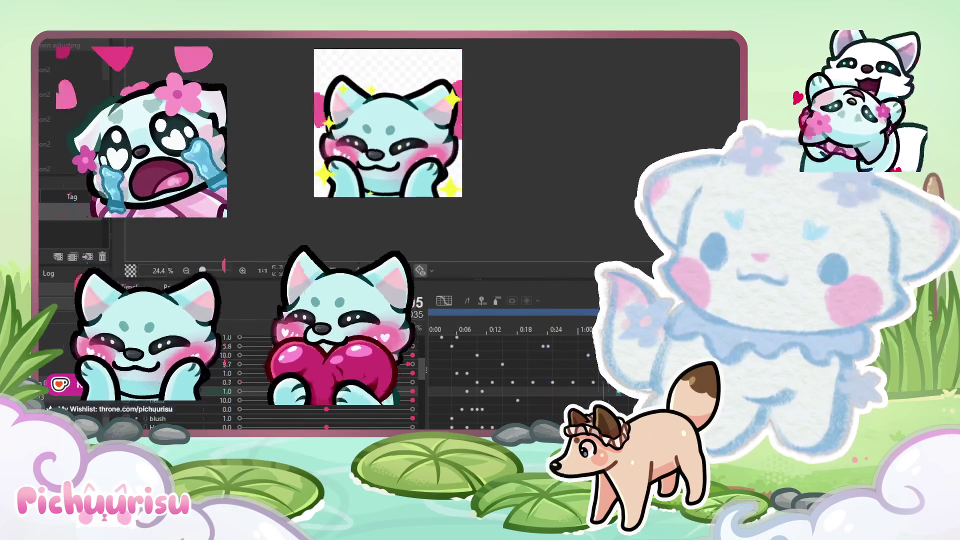
{"action": "scroll", "coordinate": [471, 164], "scroll_direction": "down", "scroll_amount": 1}
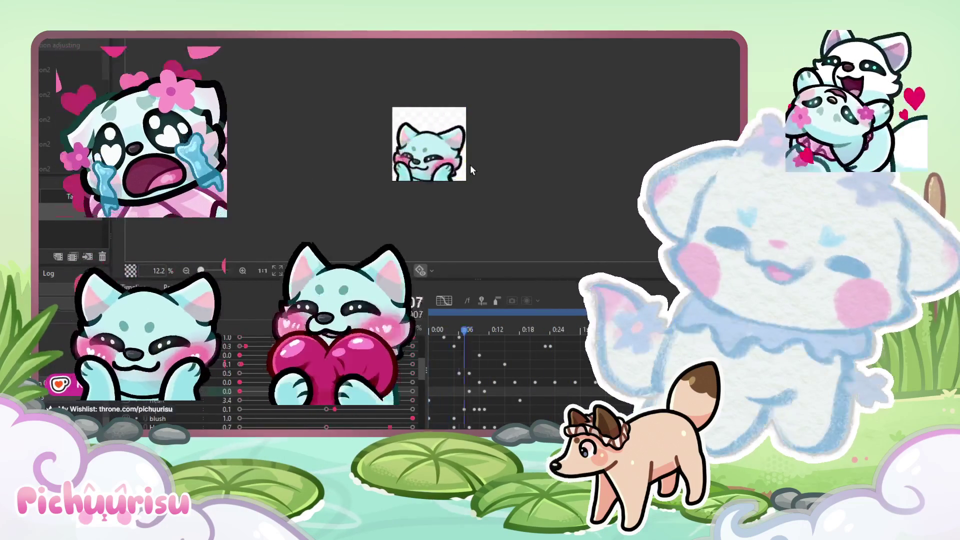
{"action": "scroll", "coordinate": [470, 164], "scroll_direction": "up", "scroll_amount": 2}
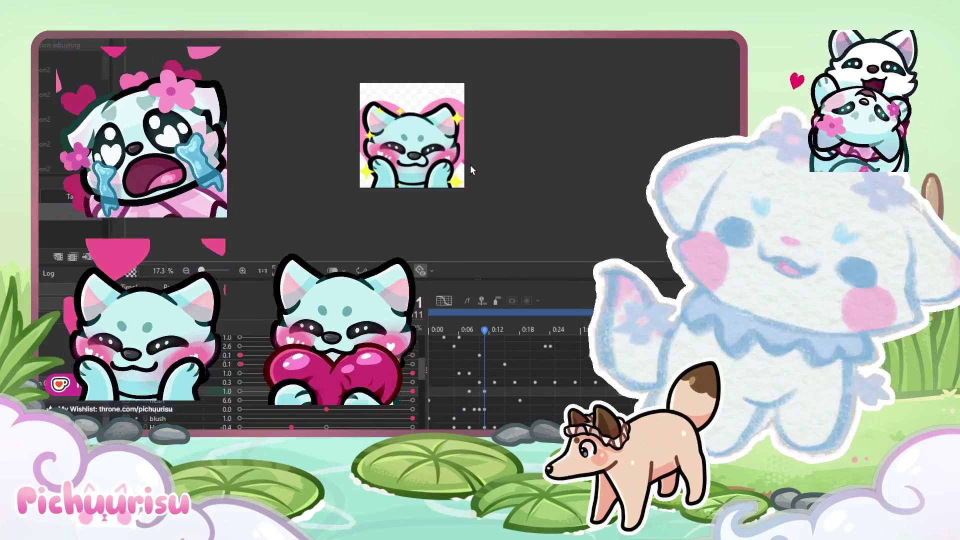
{"action": "scroll", "coordinate": [470, 164], "scroll_direction": "up", "scroll_amount": 3}
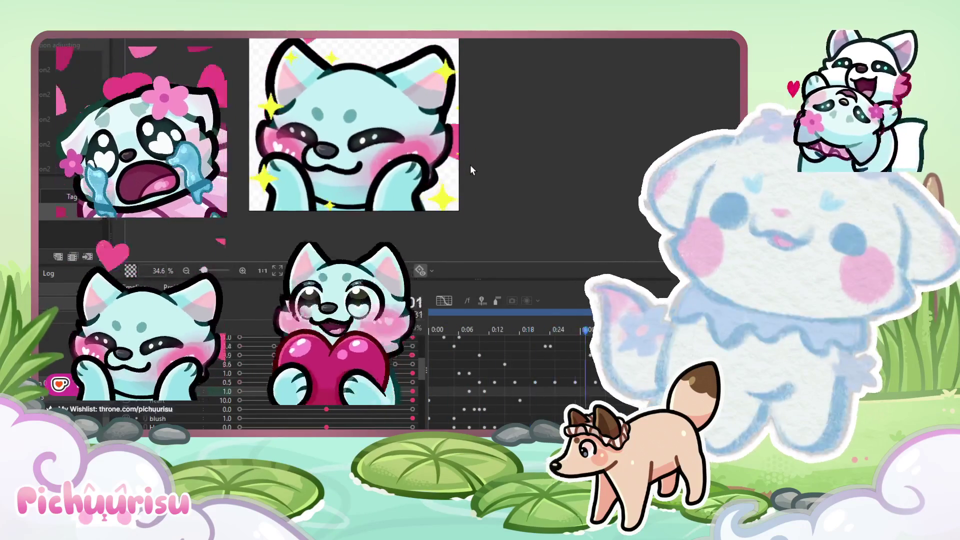
{"action": "scroll", "coordinate": [471, 164], "scroll_direction": "down", "scroll_amount": 2}
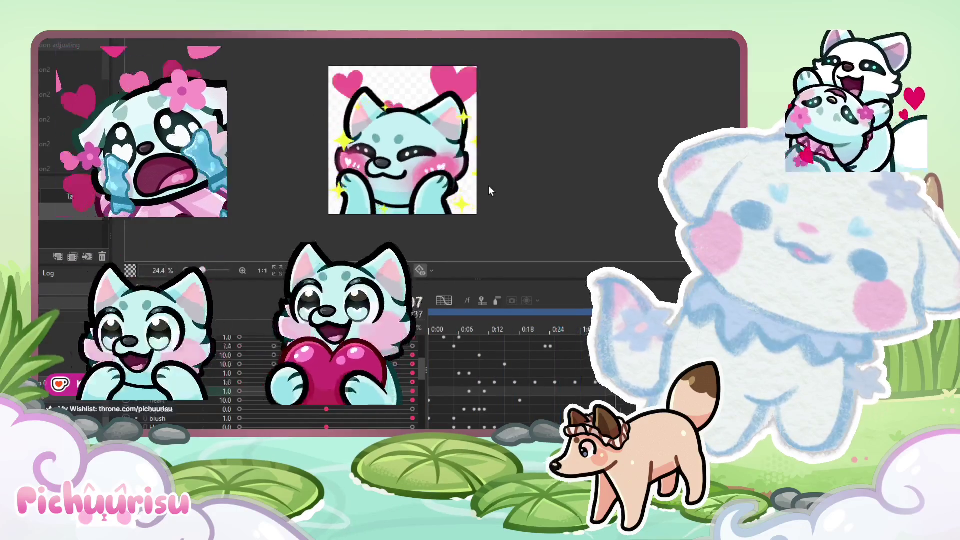
{"action": "scroll", "coordinate": [488, 187], "scroll_direction": "up", "scroll_amount": 2}
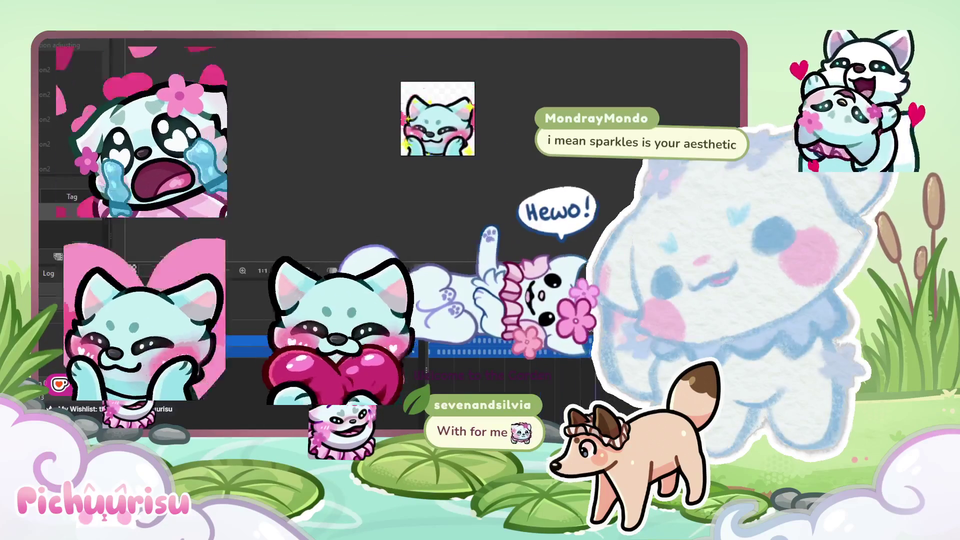
Step: Clear the selection, open and dismiss the File menu, and switch to the other model's tab
{"action": "left_click", "coordinate": [334, 160]}
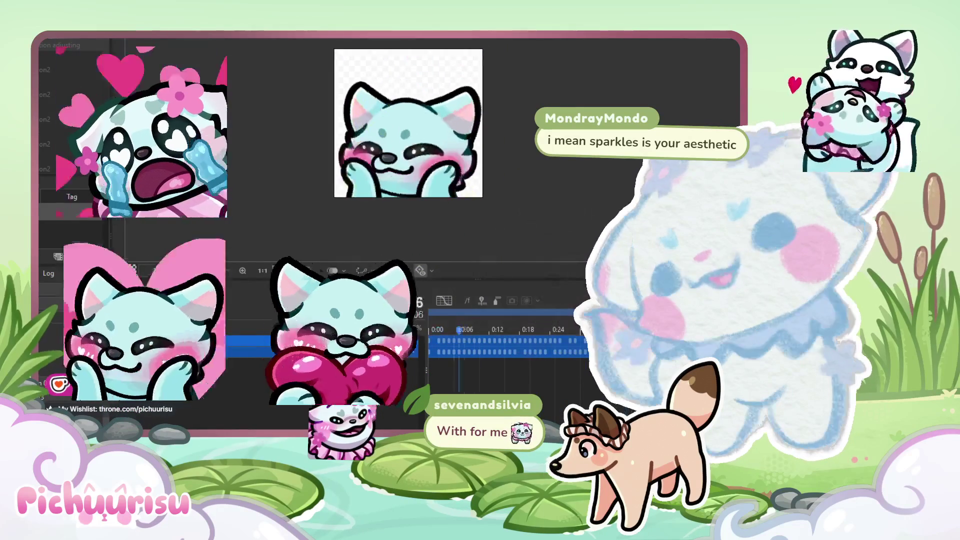
{"action": "key", "text": "alt+f"}
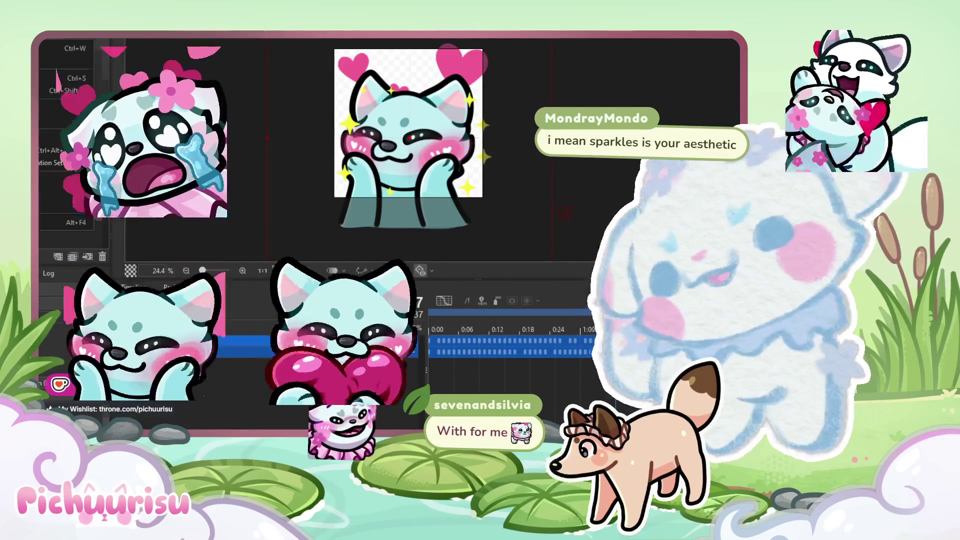
{"action": "key", "text": "Escape"}
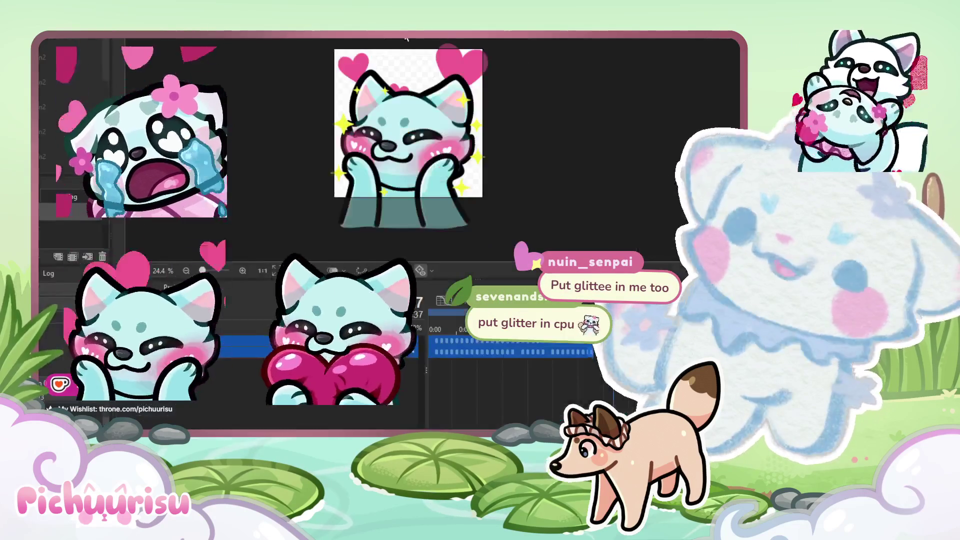
{"action": "left_click", "coordinate": [406, 38]}
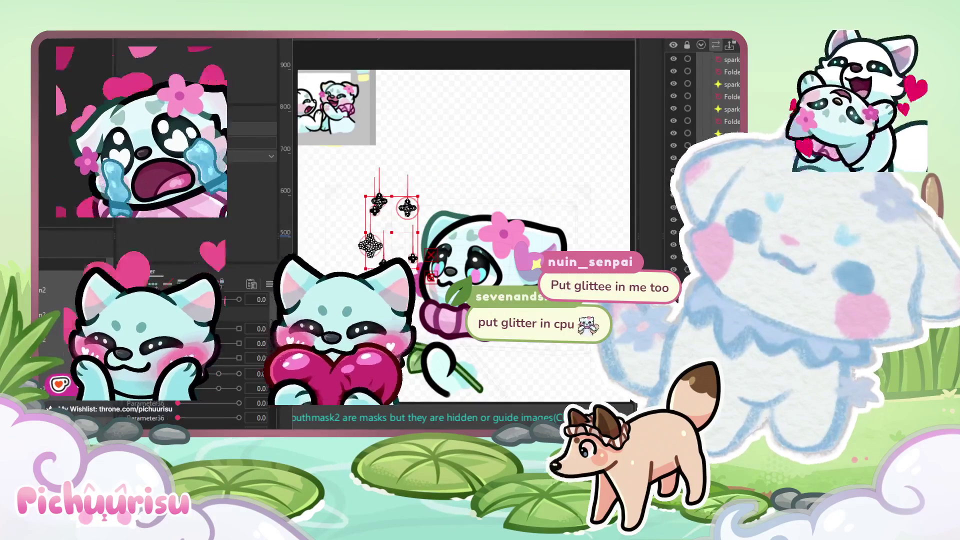